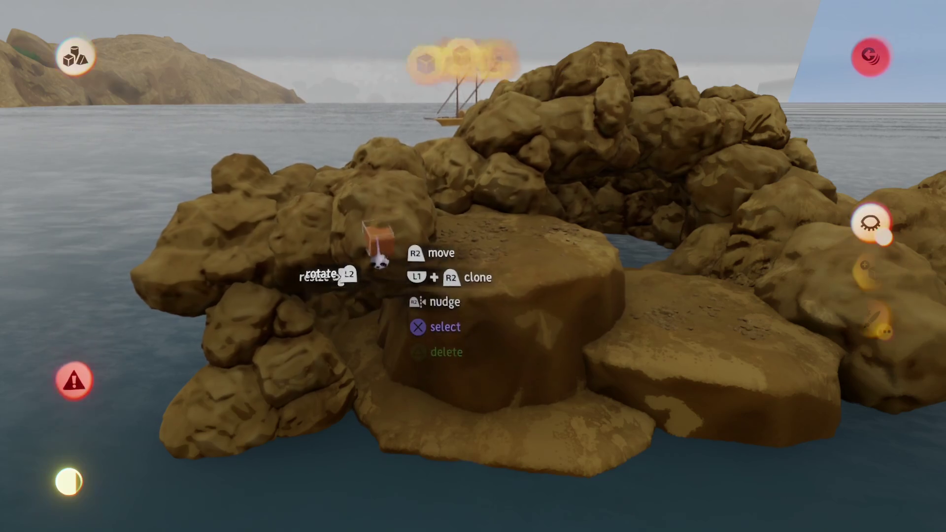
Leave sculpt mode and shrink the sea-arch rock group to about 66%
{"action": "key", "text": "Escape"}
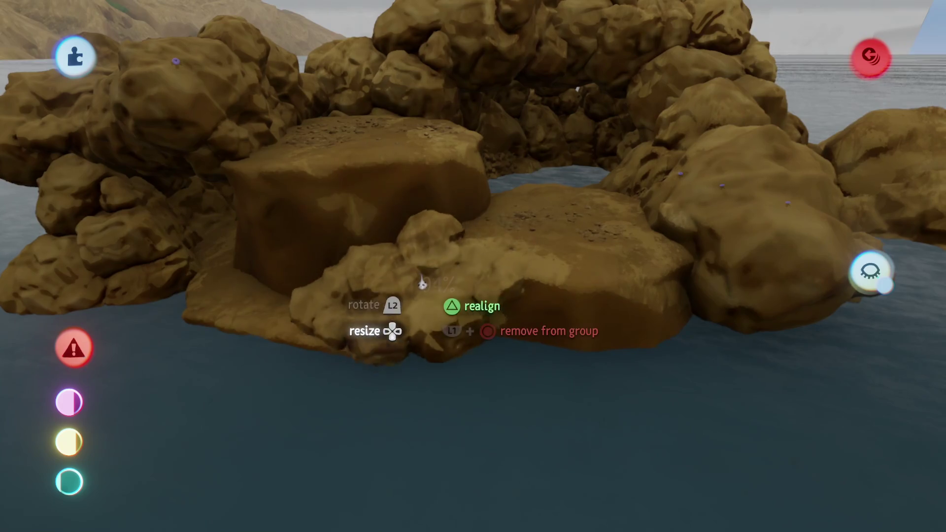
{"action": "key", "text": "Down"}
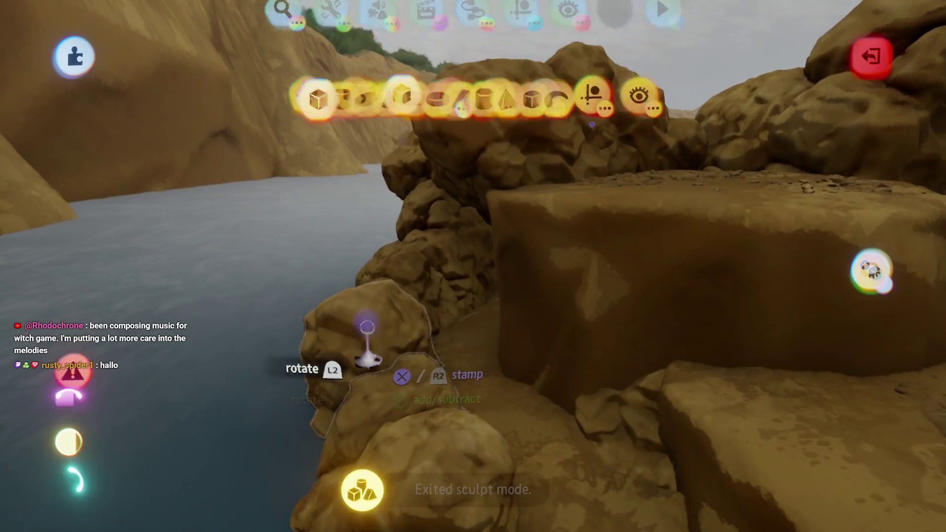
Exit sculpting and carry several rock groups to new positions around the arch
{"action": "key", "text": "Escape"}
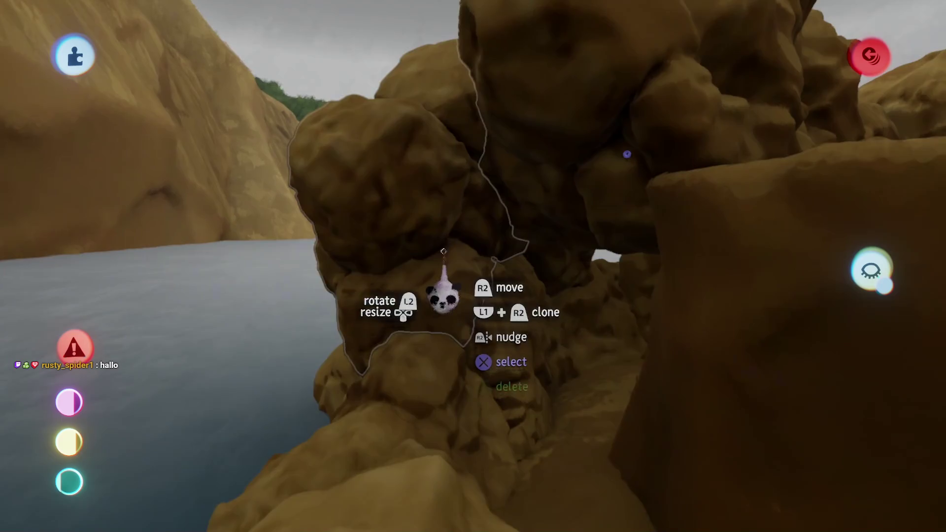
{"action": "mouse_move", "coordinate": [443, 252]}
{"action": "left_mouse_down"}
{"action": "mouse_move", "coordinate": [433, 296]}
{"action": "mouse_move", "coordinate": [443, 137]}
{"action": "mouse_move", "coordinate": [199, 112]}
{"action": "mouse_move", "coordinate": [313, 99]}
{"action": "mouse_move", "coordinate": [379, 163]}
{"action": "mouse_move", "coordinate": [438, 344]}
{"action": "left_mouse_up"}
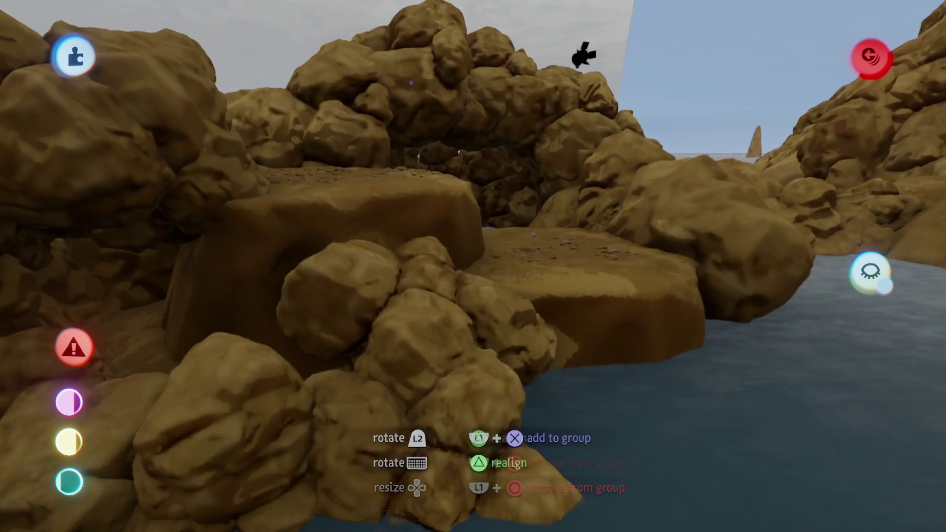
{"action": "mouse_move", "coordinate": [586, 55]}
{"action": "left_mouse_down"}
{"action": "mouse_move", "coordinate": [429, 451]}
{"action": "mouse_move", "coordinate": [422, 370]}
{"action": "mouse_move", "coordinate": [418, 436]}
{"action": "left_mouse_up"}
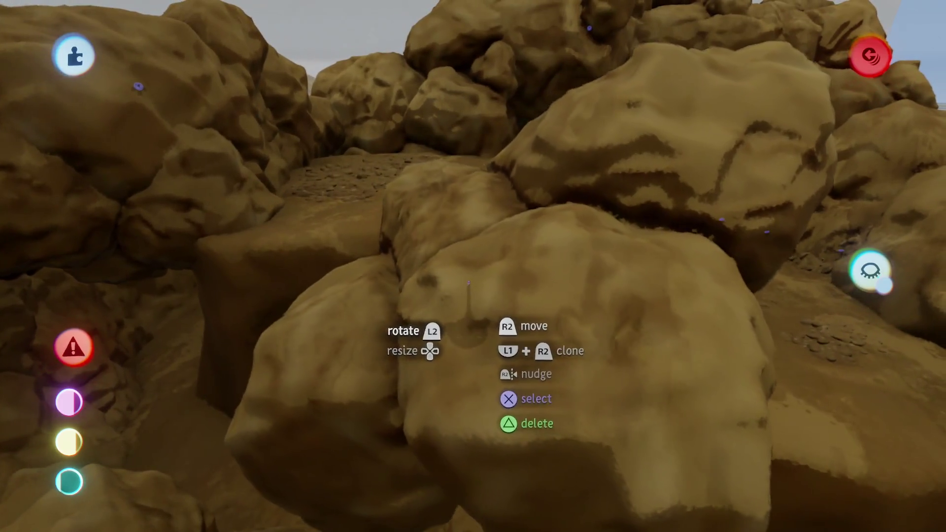
{"action": "mouse_move", "coordinate": [458, 315]}
{"action": "left_mouse_down"}
{"action": "mouse_move", "coordinate": [481, 302]}
{"action": "mouse_move", "coordinate": [471, 269]}
{"action": "mouse_move", "coordinate": [434, 319]}
{"action": "mouse_move", "coordinate": [475, 344]}
{"action": "mouse_move", "coordinate": [463, 404]}
{"action": "mouse_move", "coordinate": [476, 433]}
{"action": "mouse_move", "coordinate": [481, 400]}
{"action": "mouse_move", "coordinate": [463, 424]}
{"action": "mouse_move", "coordinate": [397, 253]}
{"action": "left_mouse_up"}
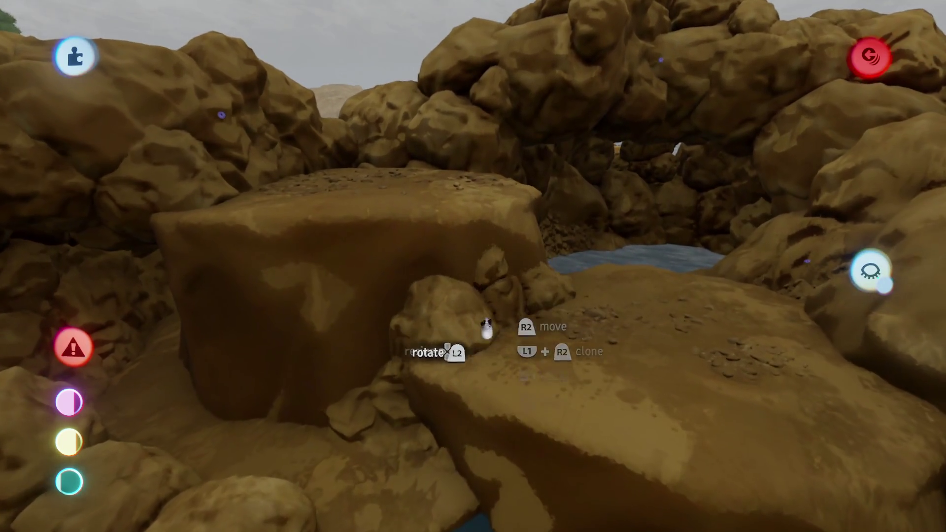
{"action": "mouse_move", "coordinate": [486, 330]}
{"action": "left_mouse_down"}
{"action": "mouse_move", "coordinate": [475, 348]}
{"action": "mouse_move", "coordinate": [456, 345]}
{"action": "mouse_move", "coordinate": [447, 241]}
{"action": "left_mouse_up"}
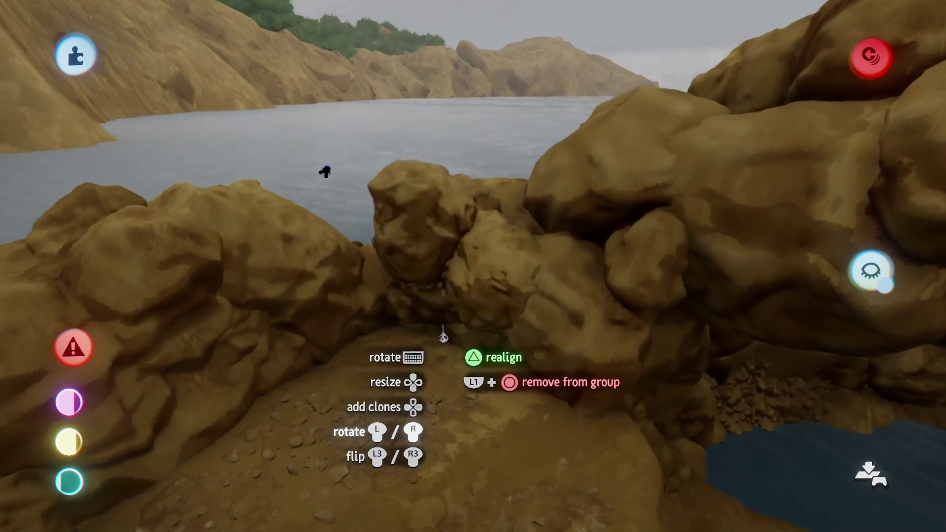
Enlarge the held rock group to 181%, then carry another group toward the arch
{"action": "mouse_move", "coordinate": [443, 337]}
{"action": "left_mouse_down"}
{"action": "mouse_move", "coordinate": [433, 327]}
{"action": "mouse_move", "coordinate": [424, 379]}
{"action": "mouse_move", "coordinate": [407, 276]}
{"action": "left_mouse_up"}
{"action": "key", "text": "Up"}
{"action": "key", "text": "Up"}
{"action": "key", "text": "Up"}
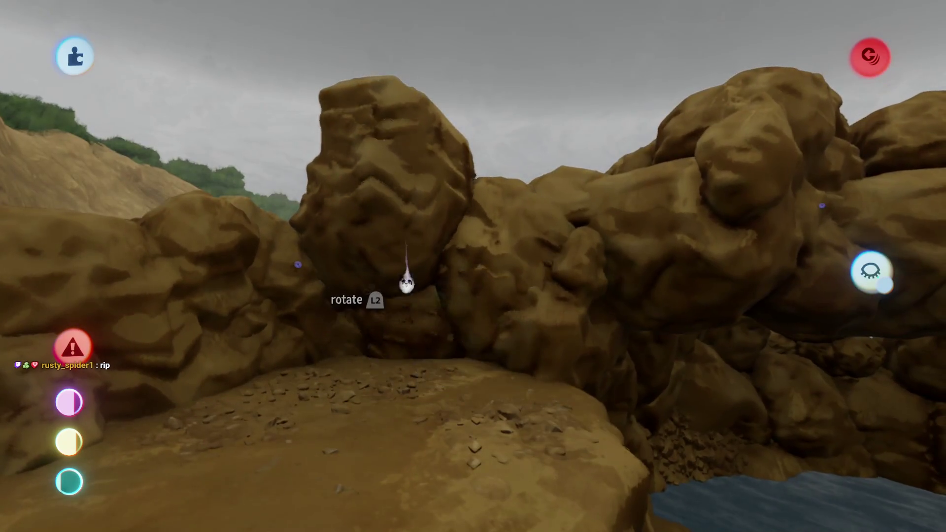
{"action": "mouse_move", "coordinate": [403, 405]}
{"action": "left_mouse_down"}
{"action": "mouse_move", "coordinate": [387, 222]}
{"action": "mouse_move", "coordinate": [386, 245]}
{"action": "left_mouse_up"}
{"action": "mouse_move", "coordinate": [387, 296]}
{"action": "left_mouse_down"}
{"action": "mouse_move", "coordinate": [394, 286]}
{"action": "mouse_move", "coordinate": [352, 289]}
{"action": "mouse_move", "coordinate": [380, 219]}
{"action": "mouse_move", "coordinate": [392, 284]}
{"action": "mouse_move", "coordinate": [385, 278]}
{"action": "mouse_move", "coordinate": [402, 235]}
{"action": "mouse_move", "coordinate": [354, 214]}
{"action": "mouse_move", "coordinate": [365, 91]}
{"action": "mouse_move", "coordinate": [355, 190]}
{"action": "mouse_move", "coordinate": [366, 229]}
{"action": "mouse_move", "coordinate": [355, 203]}
{"action": "mouse_move", "coordinate": [276, 178]}
{"action": "mouse_move", "coordinate": [481, 269]}
{"action": "mouse_move", "coordinate": [418, 232]}
{"action": "mouse_move", "coordinate": [408, 204]}
{"action": "mouse_move", "coordinate": [421, 288]}
{"action": "left_mouse_up"}
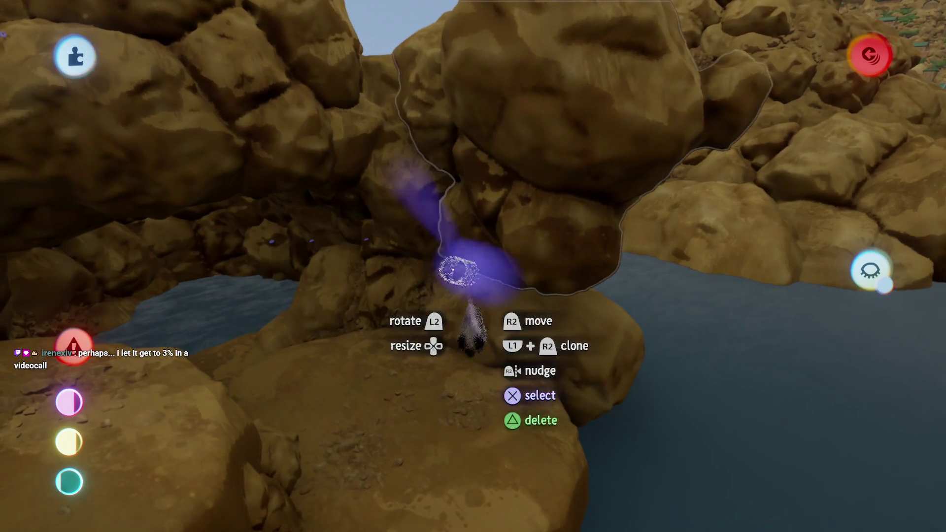
Lower the second rock group into place inside the cave by the water
{"action": "mouse_move", "coordinate": [449, 387]}
{"action": "left_mouse_down"}
{"action": "mouse_move", "coordinate": [478, 296]}
{"action": "mouse_move", "coordinate": [474, 367]}
{"action": "left_mouse_up"}
{"action": "mouse_move", "coordinate": [470, 321]}
{"action": "left_mouse_down"}
{"action": "mouse_move", "coordinate": [467, 349]}
{"action": "mouse_move", "coordinate": [437, 170]}
{"action": "left_mouse_up"}
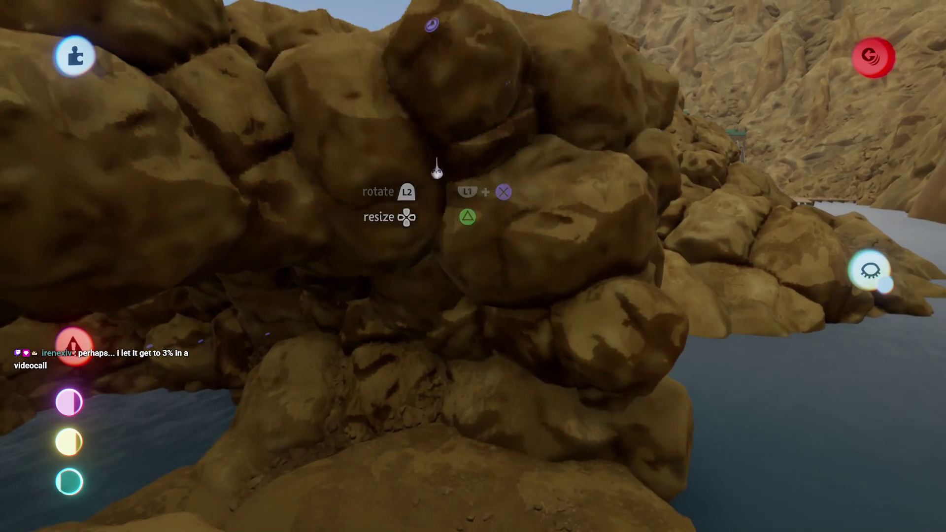
{"action": "mouse_move", "coordinate": [389, 237]}
{"action": "left_mouse_down"}
{"action": "mouse_move", "coordinate": [391, 247]}
{"action": "mouse_move", "coordinate": [422, 221]}
{"action": "left_mouse_up"}
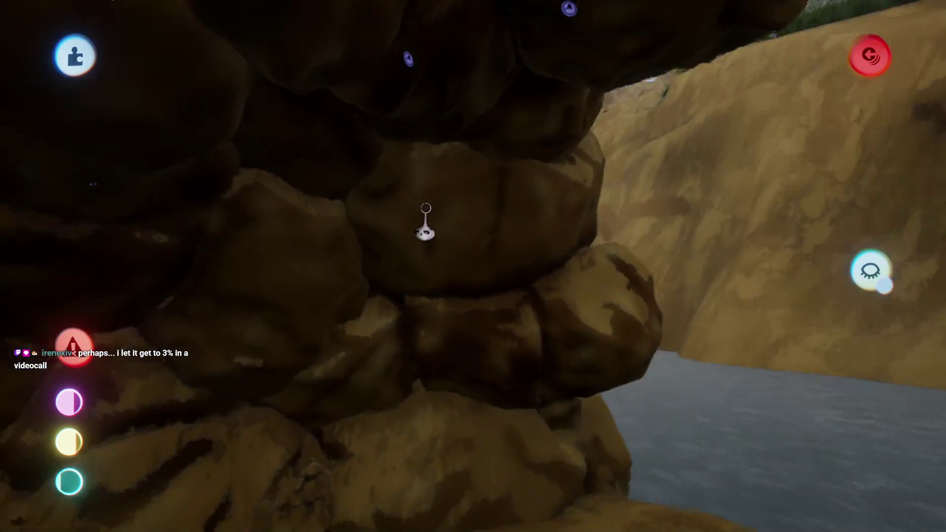
{"action": "scroll", "coordinate": [426, 208], "scroll_direction": "down", "scroll_amount": 5}
{"action": "left_click_drag", "start_coordinate": [377, 189], "coordinate": [407, 405]}
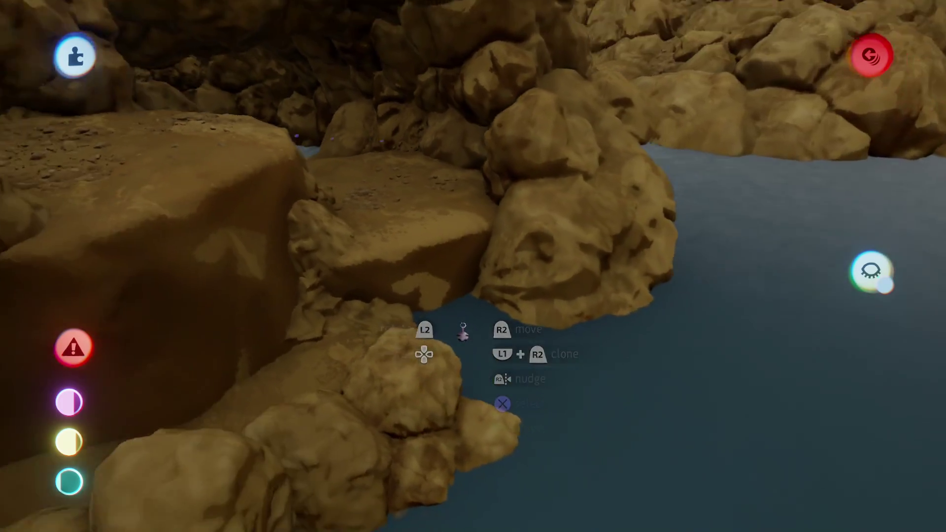
{"action": "scroll", "coordinate": [463, 333], "scroll_direction": "down", "scroll_amount": 3}
{"action": "left_click_drag", "start_coordinate": [463, 328], "coordinate": [436, 269]}
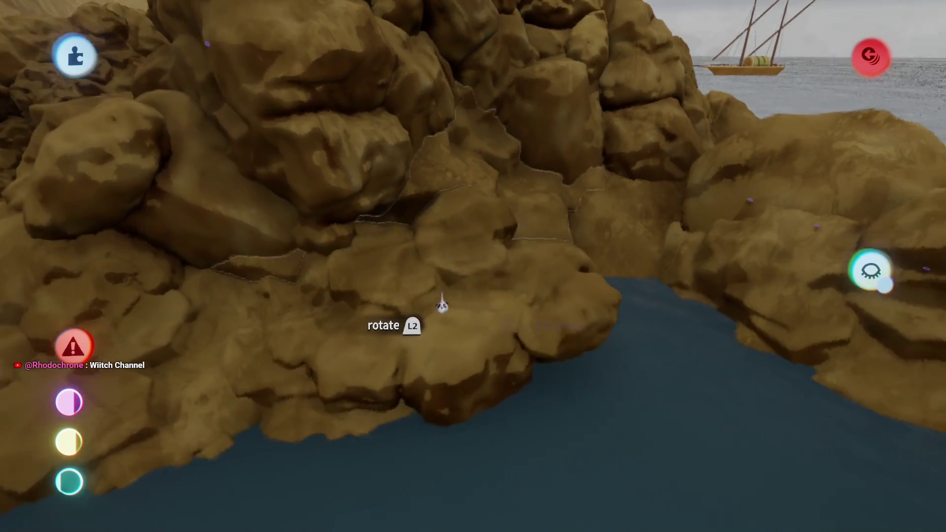
Carry the rock pile toward the sea, shrink it to 87% and set it down
{"action": "mouse_move", "coordinate": [414, 306]}
{"action": "left_mouse_down"}
{"action": "mouse_move", "coordinate": [435, 295]}
{"action": "mouse_move", "coordinate": [408, 301]}
{"action": "mouse_move", "coordinate": [425, 400]}
{"action": "mouse_move", "coordinate": [426, 376]}
{"action": "mouse_move", "coordinate": [392, 369]}
{"action": "mouse_move", "coordinate": [338, 317]}
{"action": "left_mouse_up"}
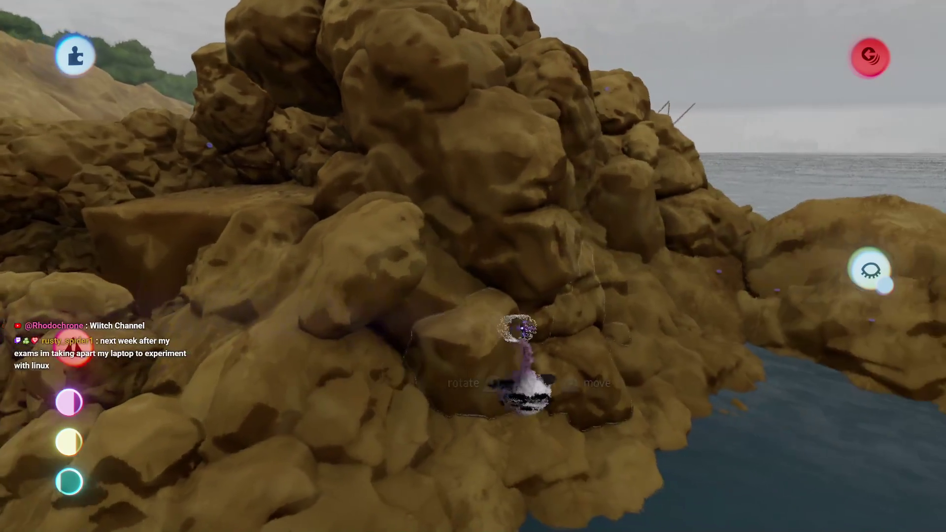
{"action": "mouse_move", "coordinate": [517, 327]}
{"action": "left_mouse_down"}
{"action": "mouse_move", "coordinate": [479, 310]}
{"action": "mouse_move", "coordinate": [490, 268]}
{"action": "mouse_move", "coordinate": [473, 359]}
{"action": "mouse_move", "coordinate": [468, 315]}
{"action": "left_mouse_up"}
{"action": "mouse_move", "coordinate": [491, 281]}
{"action": "left_mouse_down"}
{"action": "mouse_move", "coordinate": [477, 307]}
{"action": "mouse_move", "coordinate": [458, 285]}
{"action": "mouse_move", "coordinate": [466, 280]}
{"action": "left_mouse_up"}
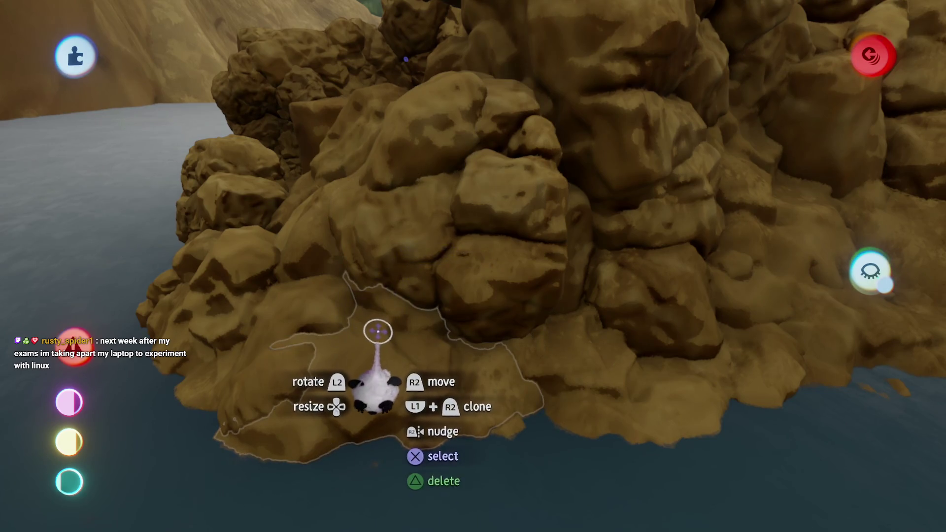
{"action": "mouse_move", "coordinate": [367, 274]}
{"action": "left_mouse_down"}
{"action": "mouse_move", "coordinate": [359, 286]}
{"action": "mouse_move", "coordinate": [418, 212]}
{"action": "mouse_move", "coordinate": [385, 223]}
{"action": "mouse_move", "coordinate": [348, 137]}
{"action": "mouse_move", "coordinate": [486, 277]}
{"action": "mouse_move", "coordinate": [444, 302]}
{"action": "mouse_move", "coordinate": [450, 249]}
{"action": "mouse_move", "coordinate": [434, 175]}
{"action": "mouse_move", "coordinate": [448, 264]}
{"action": "mouse_move", "coordinate": [433, 249]}
{"action": "mouse_move", "coordinate": [432, 267]}
{"action": "mouse_move", "coordinate": [430, 254]}
{"action": "mouse_move", "coordinate": [382, 279]}
{"action": "mouse_move", "coordinate": [393, 216]}
{"action": "mouse_move", "coordinate": [418, 217]}
{"action": "mouse_move", "coordinate": [384, 190]}
{"action": "mouse_move", "coordinate": [364, 186]}
{"action": "mouse_move", "coordinate": [344, 241]}
{"action": "left_mouse_up"}
{"action": "mouse_move", "coordinate": [312, 296]}
{"action": "left_mouse_down"}
{"action": "mouse_move", "coordinate": [391, 195]}
{"action": "mouse_move", "coordinate": [423, 197]}
{"action": "mouse_move", "coordinate": [381, 244]}
{"action": "mouse_move", "coordinate": [348, 222]}
{"action": "mouse_move", "coordinate": [338, 228]}
{"action": "mouse_move", "coordinate": [338, 211]}
{"action": "mouse_move", "coordinate": [325, 202]}
{"action": "mouse_move", "coordinate": [325, 220]}
{"action": "mouse_move", "coordinate": [312, 197]}
{"action": "mouse_move", "coordinate": [339, 247]}
{"action": "mouse_move", "coordinate": [327, 263]}
{"action": "mouse_move", "coordinate": [278, 241]}
{"action": "left_mouse_up"}
Pick up a rock on the arch and shrink it to 75%
{"action": "mouse_move", "coordinate": [281, 206]}
{"action": "left_mouse_down"}
{"action": "mouse_move", "coordinate": [254, 232]}
{"action": "mouse_move", "coordinate": [444, 363]}
{"action": "mouse_move", "coordinate": [447, 342]}
{"action": "mouse_move", "coordinate": [394, 242]}
{"action": "left_mouse_up"}
{"action": "mouse_move", "coordinate": [394, 278]}
{"action": "left_mouse_down"}
{"action": "mouse_move", "coordinate": [424, 306]}
{"action": "mouse_move", "coordinate": [419, 284]}
{"action": "mouse_move", "coordinate": [434, 249]}
{"action": "left_mouse_up"}
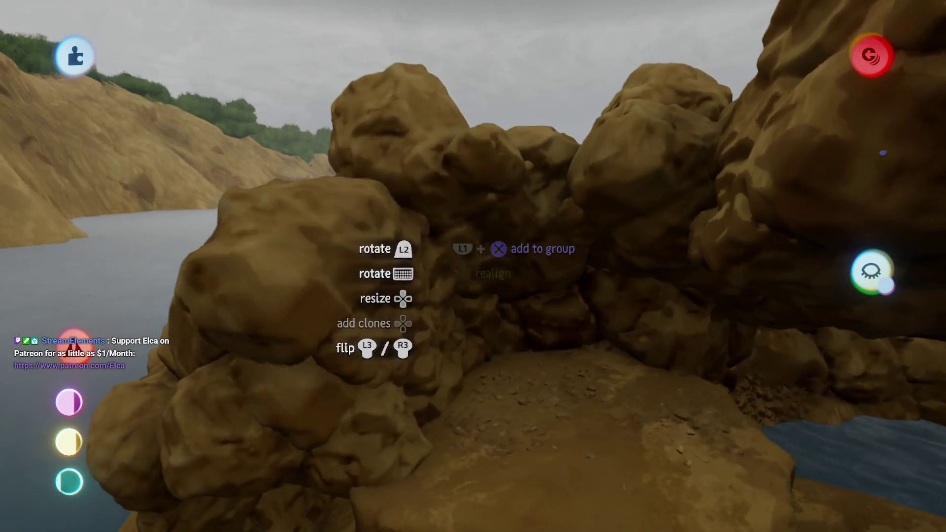
{"action": "mouse_move", "coordinate": [369, 261]}
{"action": "left_mouse_down"}
{"action": "mouse_move", "coordinate": [345, 279]}
{"action": "mouse_move", "coordinate": [348, 320]}
{"action": "mouse_move", "coordinate": [359, 325]}
{"action": "mouse_move", "coordinate": [345, 333]}
{"action": "mouse_move", "coordinate": [364, 304]}
{"action": "mouse_move", "coordinate": [330, 293]}
{"action": "mouse_move", "coordinate": [334, 213]}
{"action": "mouse_move", "coordinate": [475, 266]}
{"action": "mouse_move", "coordinate": [441, 347]}
{"action": "mouse_move", "coordinate": [450, 365]}
{"action": "mouse_move", "coordinate": [450, 344]}
{"action": "mouse_move", "coordinate": [454, 378]}
{"action": "mouse_move", "coordinate": [436, 347]}
{"action": "left_mouse_up"}
{"action": "mouse_move", "coordinate": [266, 341]}
{"action": "left_mouse_down"}
{"action": "mouse_move", "coordinate": [281, 317]}
{"action": "mouse_move", "coordinate": [424, 340]}
{"action": "left_mouse_up"}
{"action": "left_click", "coordinate": [525, 242]}
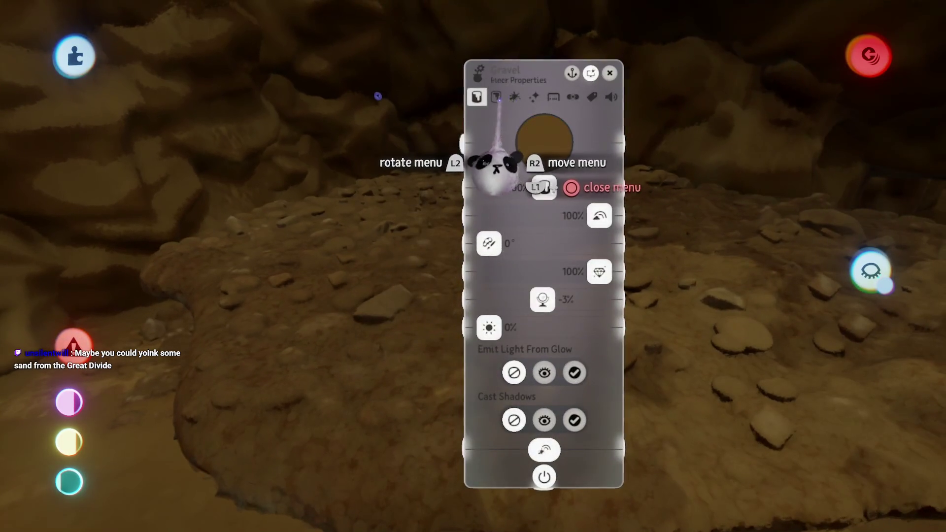
{"action": "left_click", "coordinate": [514, 97]}
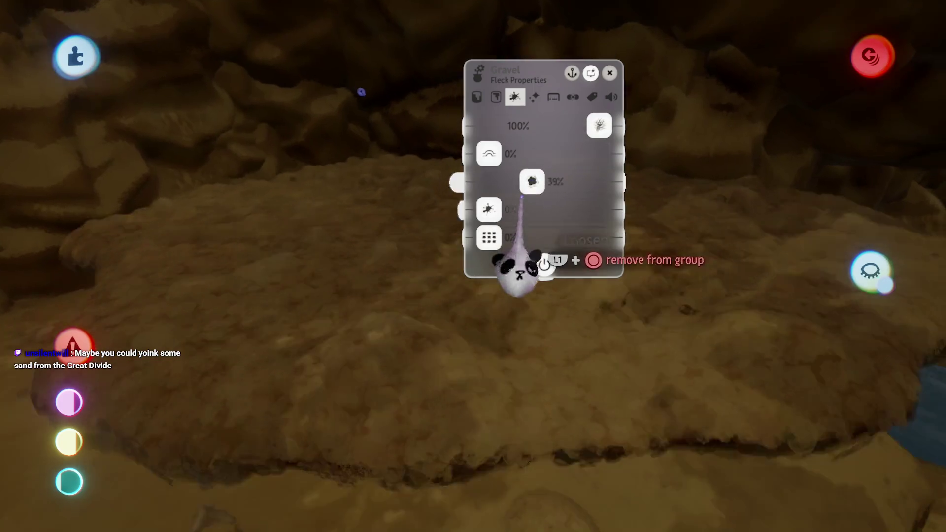
{"action": "key", "text": "Escape"}
{"action": "mouse_move", "coordinate": [437, 250]}
{"action": "left_mouse_down"}
{"action": "mouse_move", "coordinate": [419, 308]}
{"action": "mouse_move", "coordinate": [400, 294]}
{"action": "mouse_move", "coordinate": [411, 313]}
{"action": "mouse_move", "coordinate": [389, 355]}
{"action": "mouse_move", "coordinate": [390, 276]}
{"action": "mouse_move", "coordinate": [387, 309]}
{"action": "left_mouse_up"}
{"action": "left_click_drag", "start_coordinate": [340, 232], "coordinate": [364, 246]}
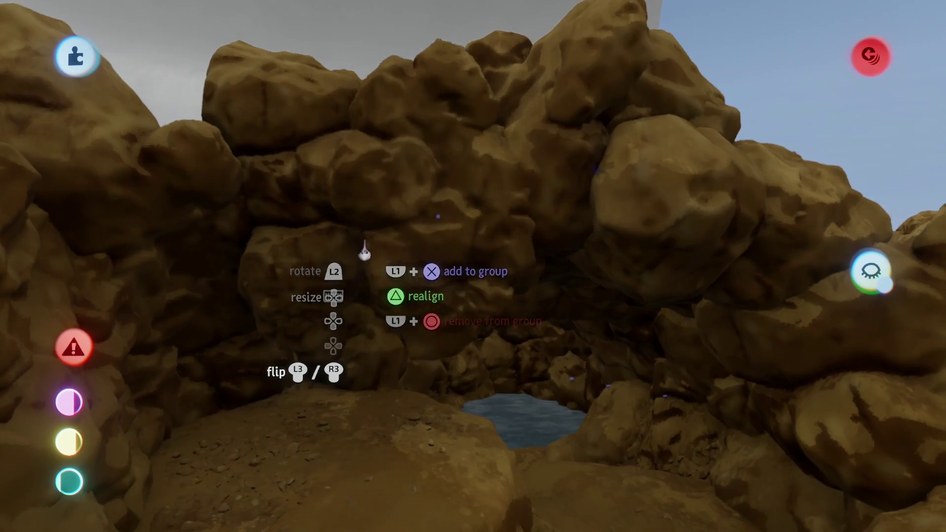
Carry arch boulders through into the cave and drop them in new spots
{"action": "mouse_move", "coordinate": [438, 216]}
{"action": "left_mouse_down"}
{"action": "mouse_move", "coordinate": [353, 296]}
{"action": "mouse_move", "coordinate": [493, 344]}
{"action": "mouse_move", "coordinate": [564, 422]}
{"action": "mouse_move", "coordinate": [369, 289]}
{"action": "mouse_move", "coordinate": [364, 295]}
{"action": "mouse_move", "coordinate": [306, 241]}
{"action": "mouse_move", "coordinate": [470, 266]}
{"action": "left_mouse_up"}
{"action": "mouse_move", "coordinate": [463, 202]}
{"action": "left_mouse_down"}
{"action": "mouse_move", "coordinate": [443, 180]}
{"action": "mouse_move", "coordinate": [468, 179]}
{"action": "mouse_move", "coordinate": [419, 246]}
{"action": "mouse_move", "coordinate": [547, 376]}
{"action": "mouse_move", "coordinate": [771, 527]}
{"action": "mouse_move", "coordinate": [416, 140]}
{"action": "left_mouse_up"}
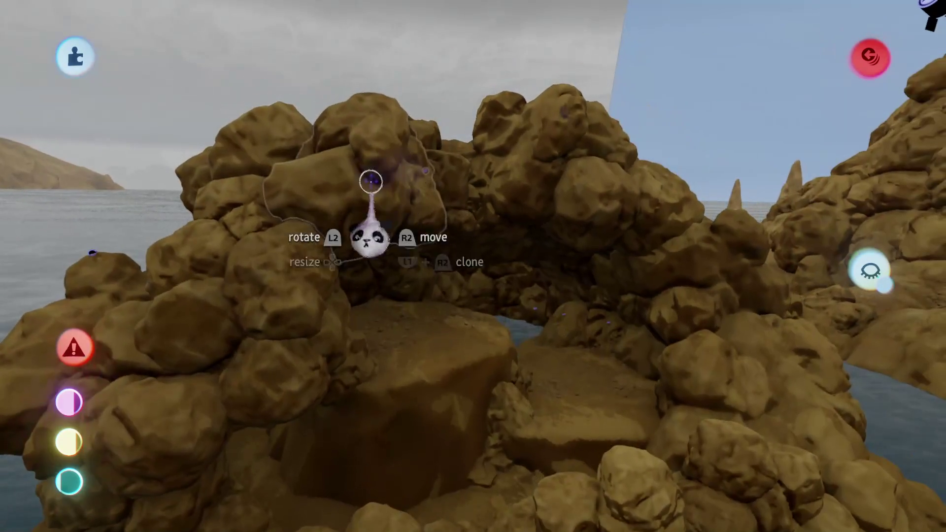
{"action": "mouse_move", "coordinate": [424, 345]}
{"action": "left_mouse_down"}
{"action": "mouse_move", "coordinate": [394, 249]}
{"action": "mouse_move", "coordinate": [394, 274]}
{"action": "mouse_move", "coordinate": [399, 212]}
{"action": "mouse_move", "coordinate": [395, 324]}
{"action": "mouse_move", "coordinate": [370, 317]}
{"action": "mouse_move", "coordinate": [350, 186]}
{"action": "mouse_move", "coordinate": [362, 221]}
{"action": "mouse_move", "coordinate": [349, 305]}
{"action": "mouse_move", "coordinate": [331, 260]}
{"action": "mouse_move", "coordinate": [323, 165]}
{"action": "left_mouse_up"}
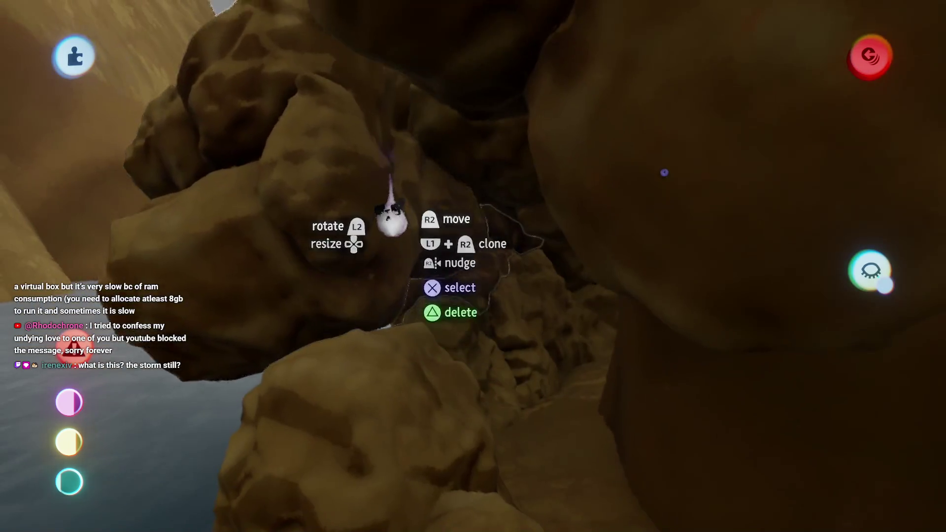
{"action": "left_click", "coordinate": [392, 219]}
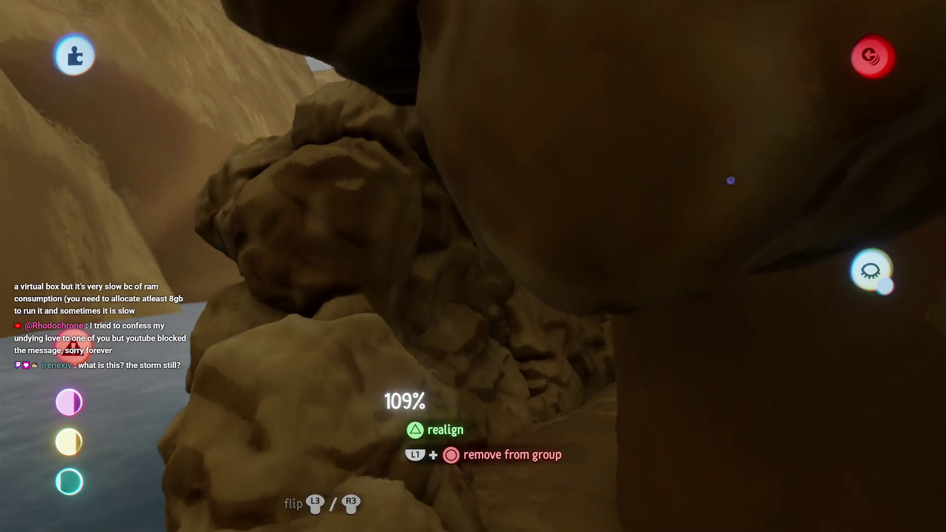
{"action": "left_click_drag", "start_coordinate": [404, 374], "coordinate": [386, 401]}
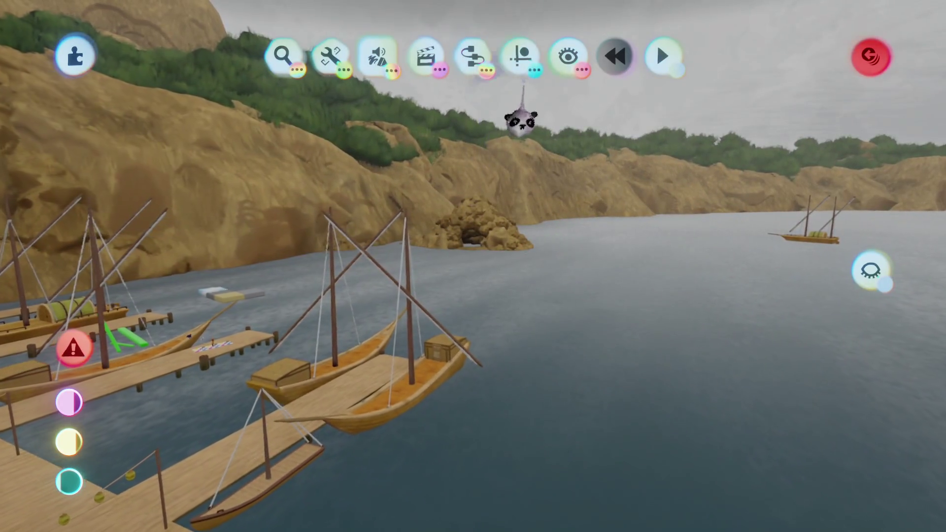
Expand the second row of sculpt toolbar options
{"action": "left_click", "coordinate": [519, 55]}
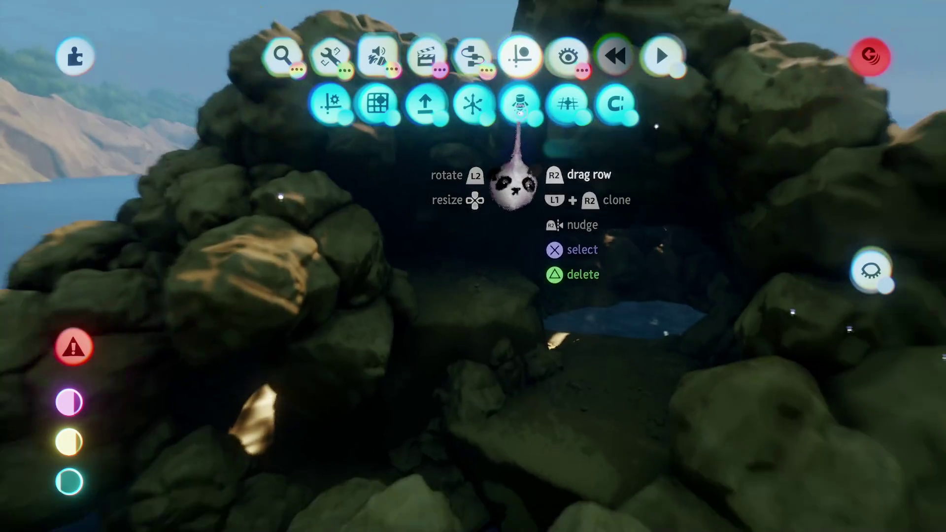
Leave sculpting and reveal the Show/Hide visibility toggles
{"action": "key", "text": "Escape"}
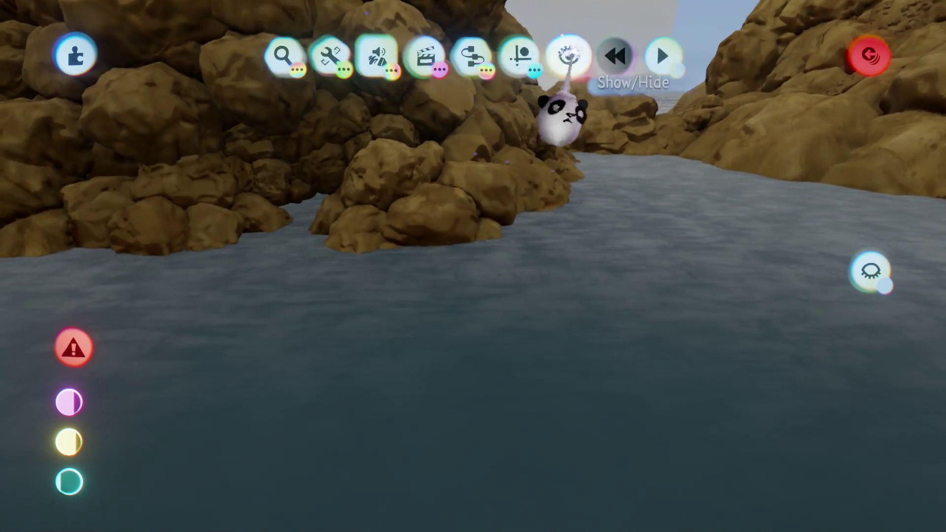
{"action": "left_click", "coordinate": [569, 55]}
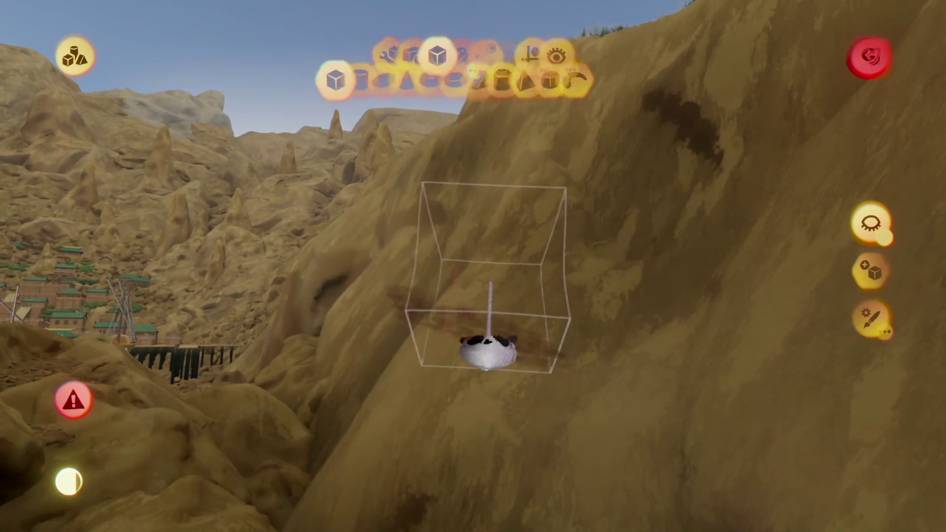
Exit sculpt mode back into arrange mode
{"action": "key", "text": "Escape"}
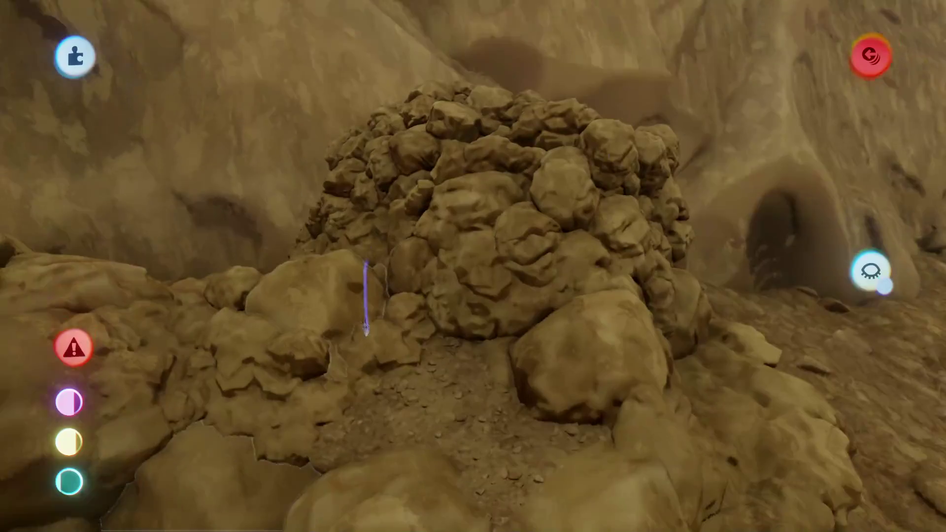
Leave sculpt mode and move the small rock piece into the boulder pile
{"action": "key", "text": "Escape"}
{"action": "mouse_move", "coordinate": [446, 345]}
{"action": "left_mouse_down"}
{"action": "mouse_move", "coordinate": [433, 328]}
{"action": "mouse_move", "coordinate": [375, 345]}
{"action": "mouse_move", "coordinate": [339, 333]}
{"action": "mouse_move", "coordinate": [330, 388]}
{"action": "mouse_move", "coordinate": [321, 372]}
{"action": "mouse_move", "coordinate": [237, 381]}
{"action": "left_mouse_up"}
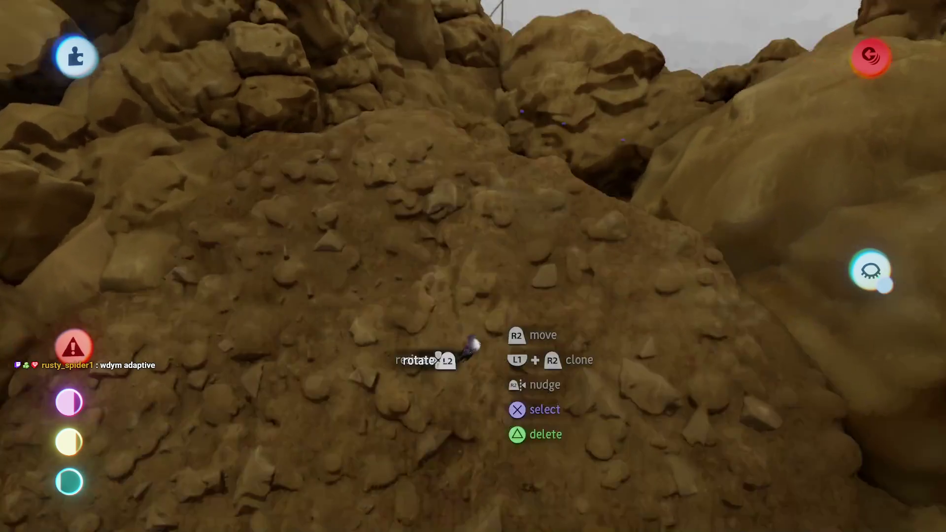
{"action": "mouse_move", "coordinate": [472, 345]}
{"action": "left_mouse_down"}
{"action": "mouse_move", "coordinate": [515, 253]}
{"action": "mouse_move", "coordinate": [507, 274]}
{"action": "mouse_move", "coordinate": [491, 264]}
{"action": "mouse_move", "coordinate": [448, 317]}
{"action": "mouse_move", "coordinate": [456, 342]}
{"action": "mouse_move", "coordinate": [500, 362]}
{"action": "mouse_move", "coordinate": [386, 323]}
{"action": "mouse_move", "coordinate": [418, 313]}
{"action": "mouse_move", "coordinate": [456, 252]}
{"action": "mouse_move", "coordinate": [407, 327]}
{"action": "mouse_move", "coordinate": [420, 329]}
{"action": "mouse_move", "coordinate": [410, 381]}
{"action": "mouse_move", "coordinate": [398, 371]}
{"action": "mouse_move", "coordinate": [406, 369]}
{"action": "mouse_move", "coordinate": [395, 317]}
{"action": "mouse_move", "coordinate": [356, 281]}
{"action": "mouse_move", "coordinate": [342, 241]}
{"action": "mouse_move", "coordinate": [333, 281]}
{"action": "mouse_move", "coordinate": [360, 328]}
{"action": "mouse_move", "coordinate": [345, 321]}
{"action": "mouse_move", "coordinate": [317, 327]}
{"action": "mouse_move", "coordinate": [325, 266]}
{"action": "left_mouse_up"}
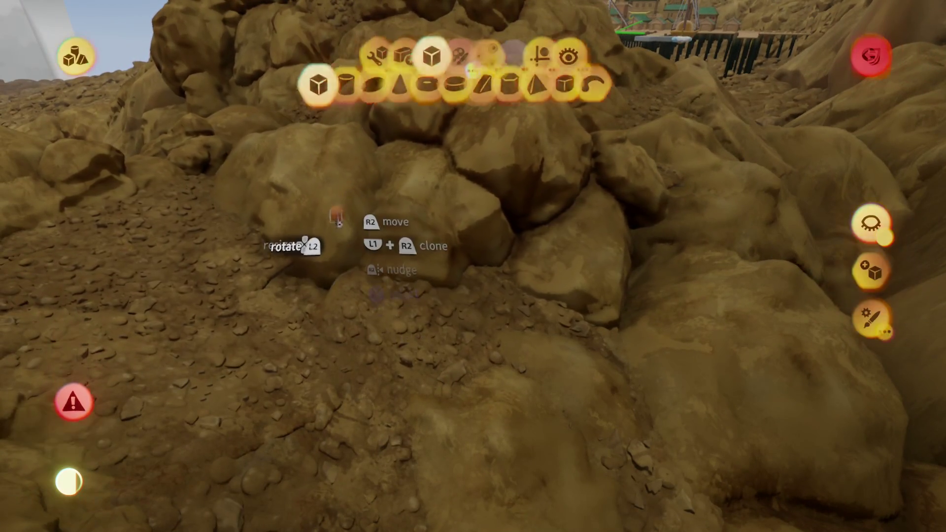
Exit sculpting, nudge the held rock piece left and reposition the rock pile
{"action": "key", "text": "Escape"}
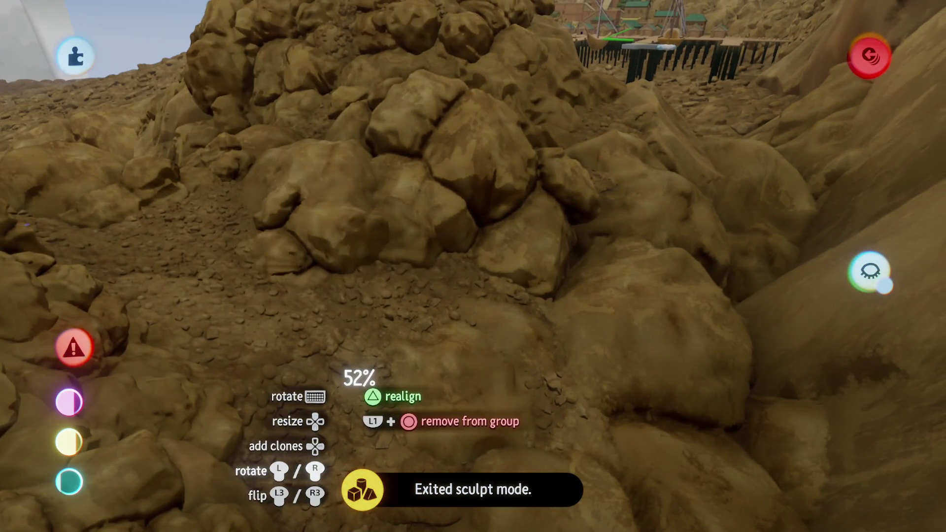
{"action": "left_click_drag", "start_coordinate": [359, 378], "coordinate": [348, 377]}
{"action": "mouse_move", "coordinate": [319, 325]}
{"action": "left_mouse_down"}
{"action": "mouse_move", "coordinate": [258, 272]}
{"action": "mouse_move", "coordinate": [200, 200]}
{"action": "mouse_move", "coordinate": [473, 325]}
{"action": "mouse_move", "coordinate": [376, 347]}
{"action": "mouse_move", "coordinate": [401, 348]}
{"action": "mouse_move", "coordinate": [429, 379]}
{"action": "left_mouse_up"}
{"action": "mouse_move", "coordinate": [418, 338]}
{"action": "left_mouse_down"}
{"action": "mouse_move", "coordinate": [419, 308]}
{"action": "mouse_move", "coordinate": [417, 367]}
{"action": "mouse_move", "coordinate": [417, 343]}
{"action": "mouse_move", "coordinate": [415, 354]}
{"action": "mouse_move", "coordinate": [371, 328]}
{"action": "mouse_move", "coordinate": [370, 384]}
{"action": "mouse_move", "coordinate": [362, 296]}
{"action": "left_mouse_up"}
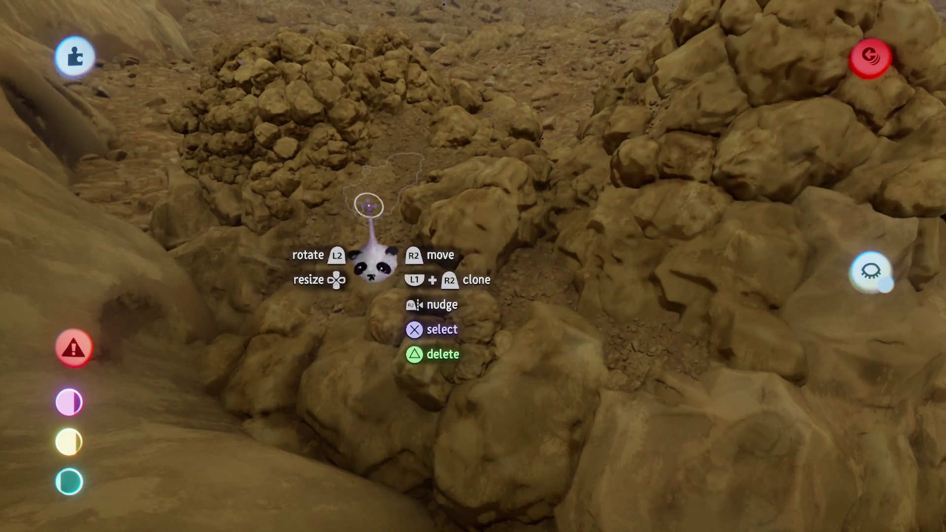
Carry another rock group forward into the canyon beside the pile
{"action": "mouse_move", "coordinate": [369, 206]}
{"action": "left_mouse_down"}
{"action": "mouse_move", "coordinate": [328, 267]}
{"action": "mouse_move", "coordinate": [326, 306]}
{"action": "mouse_move", "coordinate": [281, 325]}
{"action": "left_mouse_up"}
{"action": "mouse_move", "coordinate": [319, 291]}
{"action": "left_mouse_down"}
{"action": "mouse_move", "coordinate": [289, 307]}
{"action": "mouse_move", "coordinate": [285, 296]}
{"action": "mouse_move", "coordinate": [263, 313]}
{"action": "mouse_move", "coordinate": [272, 322]}
{"action": "mouse_move", "coordinate": [268, 288]}
{"action": "mouse_move", "coordinate": [218, 199]}
{"action": "left_mouse_up"}
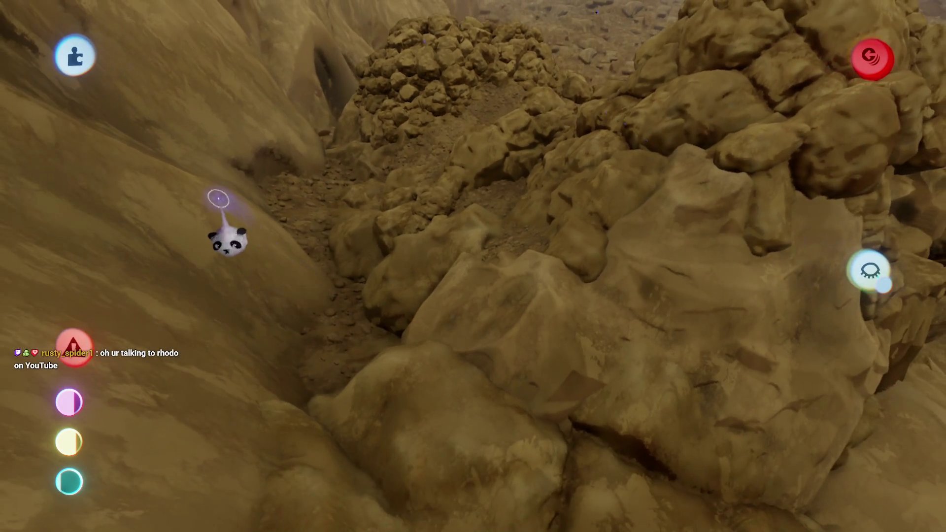
{"action": "mouse_move", "coordinate": [403, 360]}
{"action": "left_mouse_down"}
{"action": "mouse_move", "coordinate": [420, 362]}
{"action": "mouse_move", "coordinate": [387, 383]}
{"action": "mouse_move", "coordinate": [406, 320]}
{"action": "mouse_move", "coordinate": [426, 390]}
{"action": "left_mouse_up"}
{"action": "mouse_move", "coordinate": [493, 373]}
{"action": "left_mouse_down"}
{"action": "mouse_move", "coordinate": [412, 376]}
{"action": "mouse_move", "coordinate": [422, 421]}
{"action": "mouse_move", "coordinate": [413, 481]}
{"action": "mouse_move", "coordinate": [345, 320]}
{"action": "mouse_move", "coordinate": [355, 330]}
{"action": "mouse_move", "coordinate": [394, 274]}
{"action": "mouse_move", "coordinate": [342, 237]}
{"action": "mouse_move", "coordinate": [334, 264]}
{"action": "mouse_move", "coordinate": [368, 305]}
{"action": "mouse_move", "coordinate": [354, 294]}
{"action": "mouse_move", "coordinate": [299, 295]}
{"action": "mouse_move", "coordinate": [306, 351]}
{"action": "mouse_move", "coordinate": [300, 320]}
{"action": "mouse_move", "coordinate": [327, 291]}
{"action": "left_mouse_up"}
Shrink the held rock group to about 34% and settle a cliff-wall rock onto the slope
{"action": "left_click_drag", "start_coordinate": [325, 332], "coordinate": [330, 256]}
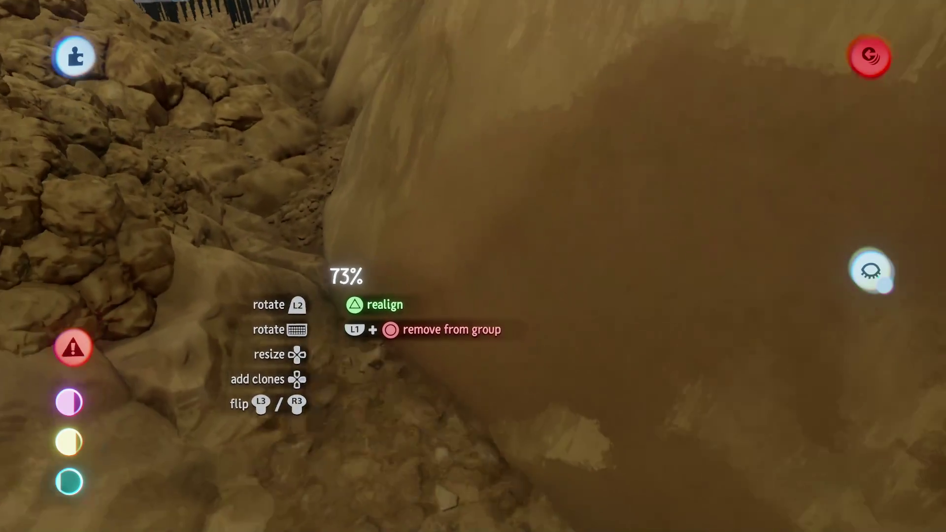
{"action": "mouse_move", "coordinate": [317, 317]}
{"action": "left_mouse_down"}
{"action": "mouse_move", "coordinate": [303, 352]}
{"action": "mouse_move", "coordinate": [249, 321]}
{"action": "left_mouse_up"}
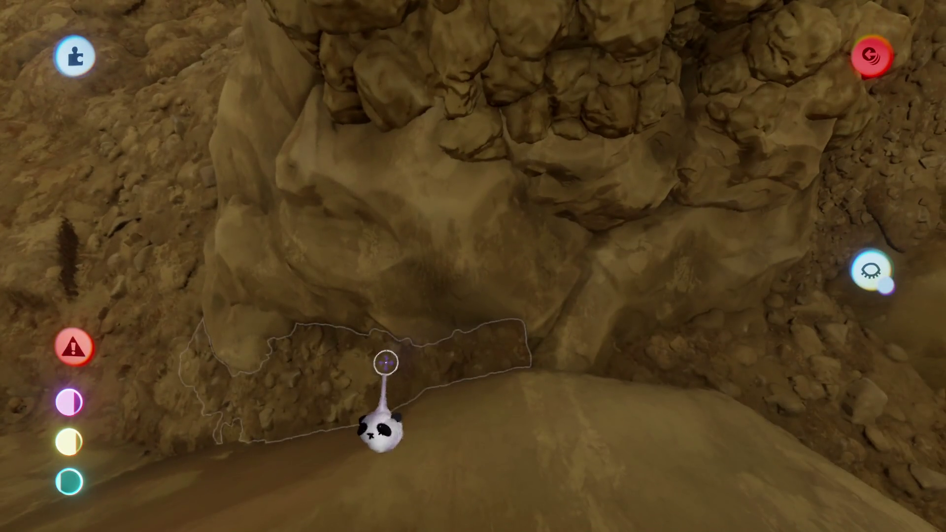
{"action": "mouse_move", "coordinate": [384, 363]}
{"action": "left_mouse_down"}
{"action": "mouse_move", "coordinate": [411, 366]}
{"action": "mouse_move", "coordinate": [424, 433]}
{"action": "mouse_move", "coordinate": [402, 424]}
{"action": "mouse_move", "coordinate": [408, 338]}
{"action": "mouse_move", "coordinate": [422, 337]}
{"action": "left_mouse_up"}
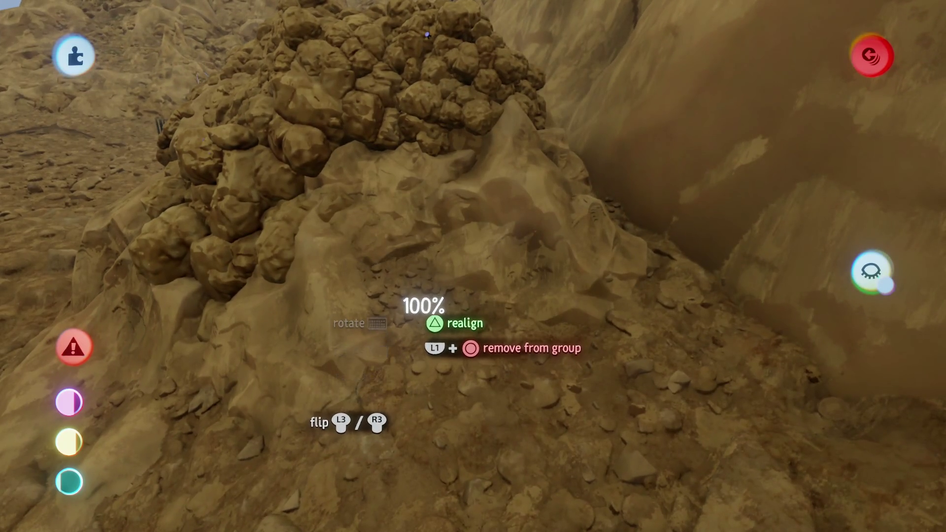
{"action": "mouse_move", "coordinate": [408, 275]}
{"action": "left_mouse_down"}
{"action": "mouse_move", "coordinate": [406, 394]}
{"action": "mouse_move", "coordinate": [384, 413]}
{"action": "mouse_move", "coordinate": [371, 289]}
{"action": "mouse_move", "coordinate": [347, 249]}
{"action": "mouse_move", "coordinate": [359, 250]}
{"action": "mouse_move", "coordinate": [350, 270]}
{"action": "mouse_move", "coordinate": [337, 220]}
{"action": "mouse_move", "coordinate": [361, 187]}
{"action": "mouse_move", "coordinate": [351, 200]}
{"action": "mouse_move", "coordinate": [340, 186]}
{"action": "left_mouse_up"}
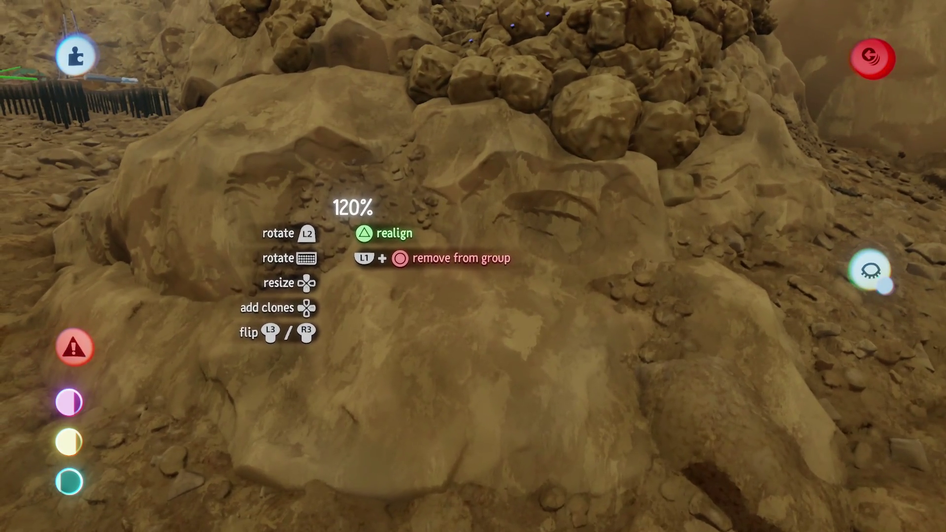
{"action": "mouse_move", "coordinate": [347, 232]}
{"action": "left_mouse_down"}
{"action": "mouse_move", "coordinate": [313, 342]}
{"action": "mouse_move", "coordinate": [316, 254]}
{"action": "mouse_move", "coordinate": [322, 267]}
{"action": "mouse_move", "coordinate": [238, 251]}
{"action": "mouse_move", "coordinate": [238, 289]}
{"action": "mouse_move", "coordinate": [196, 251]}
{"action": "mouse_move", "coordinate": [232, 266]}
{"action": "mouse_move", "coordinate": [281, 237]}
{"action": "mouse_move", "coordinate": [266, 269]}
{"action": "mouse_move", "coordinate": [257, 255]}
{"action": "mouse_move", "coordinate": [258, 270]}
{"action": "mouse_move", "coordinate": [173, 250]}
{"action": "left_mouse_up"}
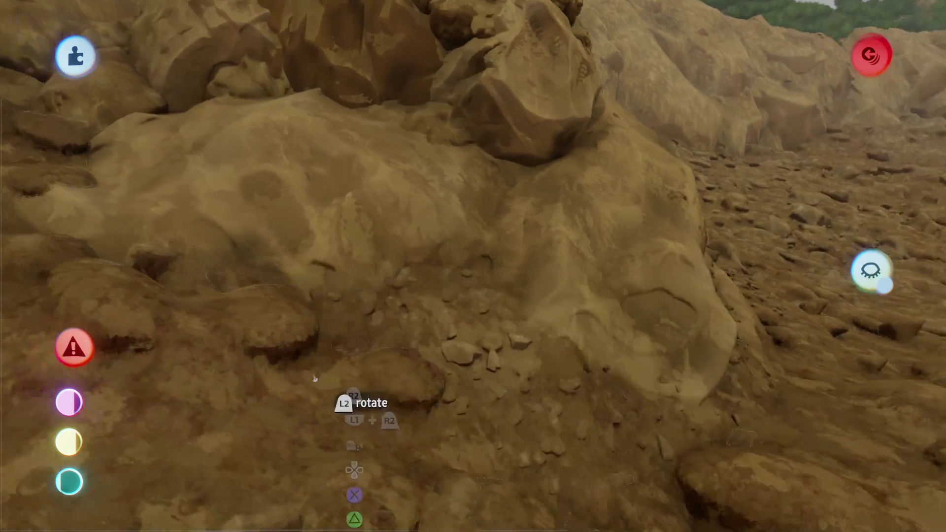
Enlarge the pebbly dirt patch to 340%, then shrink a piece to 65% under the rock arch
{"action": "mouse_move", "coordinate": [325, 379]}
{"action": "left_mouse_down"}
{"action": "mouse_move", "coordinate": [300, 333]}
{"action": "mouse_move", "coordinate": [311, 317]}
{"action": "mouse_move", "coordinate": [330, 326]}
{"action": "mouse_move", "coordinate": [316, 350]}
{"action": "mouse_move", "coordinate": [319, 341]}
{"action": "mouse_move", "coordinate": [338, 427]}
{"action": "left_mouse_up"}
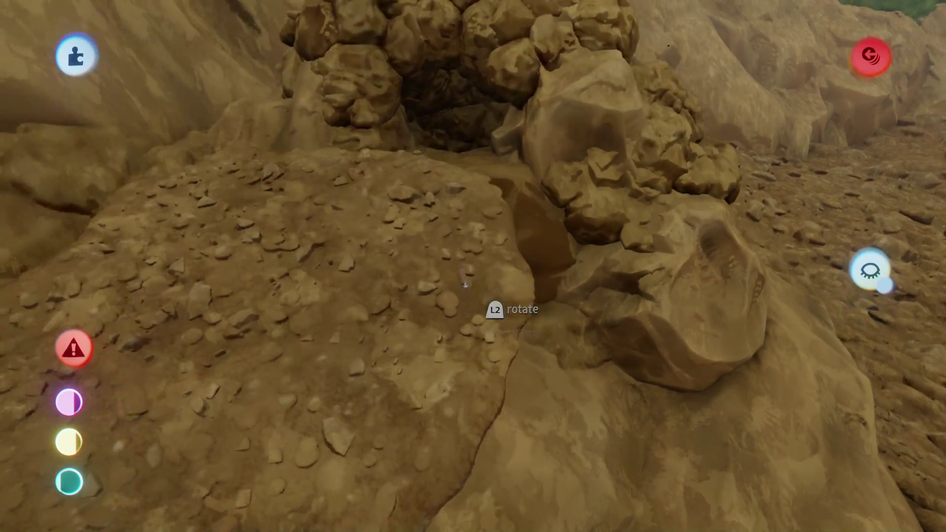
{"action": "mouse_move", "coordinate": [494, 312]}
{"action": "left_mouse_down"}
{"action": "mouse_move", "coordinate": [451, 288]}
{"action": "mouse_move", "coordinate": [389, 311]}
{"action": "mouse_move", "coordinate": [394, 271]}
{"action": "mouse_move", "coordinate": [404, 276]}
{"action": "mouse_move", "coordinate": [384, 250]}
{"action": "mouse_move", "coordinate": [448, 286]}
{"action": "mouse_move", "coordinate": [418, 295]}
{"action": "mouse_move", "coordinate": [438, 227]}
{"action": "mouse_move", "coordinate": [402, 221]}
{"action": "mouse_move", "coordinate": [415, 231]}
{"action": "mouse_move", "coordinate": [392, 277]}
{"action": "left_mouse_up"}
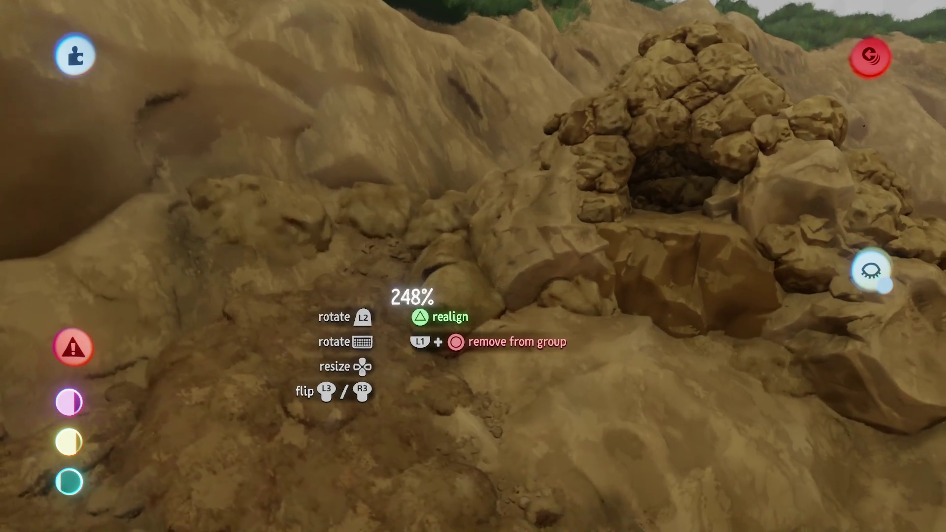
{"action": "left_click_drag", "start_coordinate": [393, 329], "coordinate": [392, 319]}
{"action": "left_click_drag", "start_coordinate": [397, 279], "coordinate": [392, 265]}
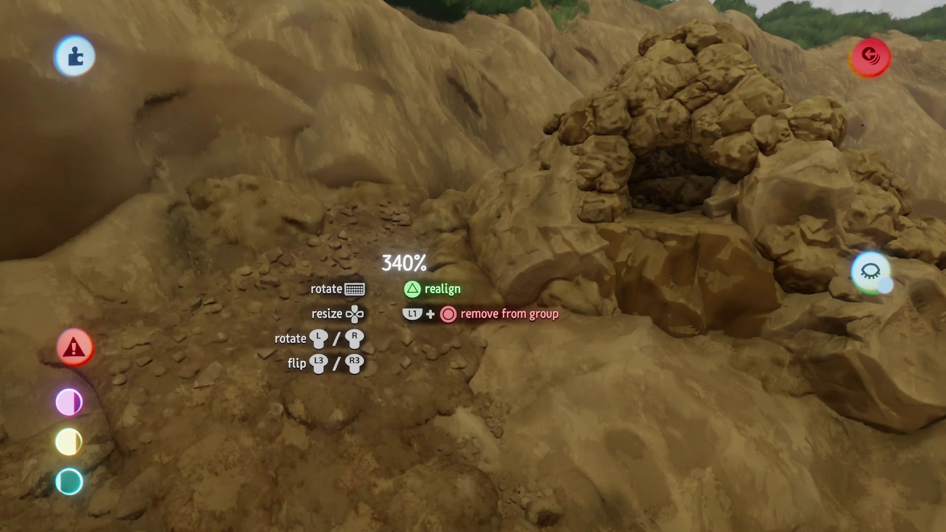
{"action": "mouse_move", "coordinate": [385, 265]}
{"action": "left_mouse_down"}
{"action": "mouse_move", "coordinate": [318, 269]}
{"action": "mouse_move", "coordinate": [382, 355]}
{"action": "mouse_move", "coordinate": [358, 332]}
{"action": "left_mouse_up"}
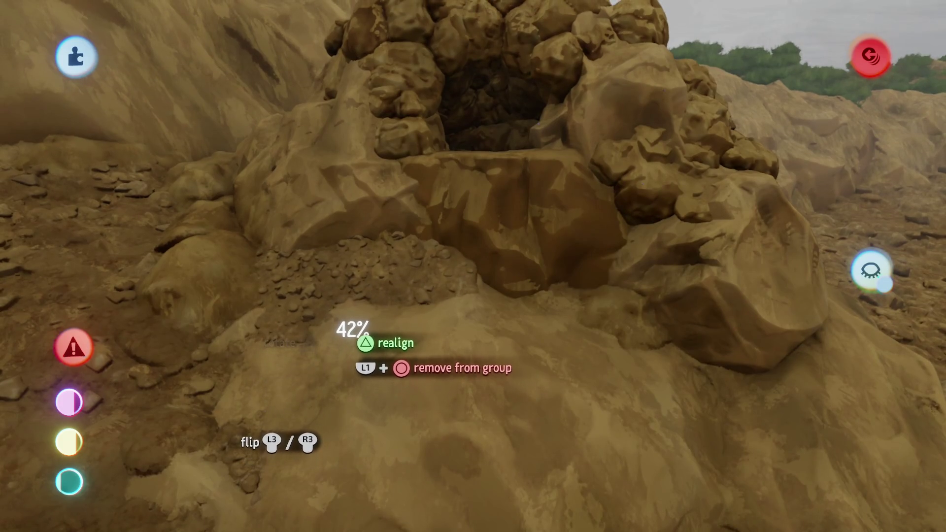
{"action": "mouse_move", "coordinate": [331, 256]}
{"action": "left_mouse_down"}
{"action": "mouse_move", "coordinate": [340, 312]}
{"action": "mouse_move", "coordinate": [339, 302]}
{"action": "mouse_move", "coordinate": [311, 322]}
{"action": "mouse_move", "coordinate": [280, 262]}
{"action": "mouse_move", "coordinate": [196, 165]}
{"action": "mouse_move", "coordinate": [439, 376]}
{"action": "mouse_move", "coordinate": [427, 294]}
{"action": "mouse_move", "coordinate": [385, 236]}
{"action": "mouse_move", "coordinate": [512, 134]}
{"action": "left_mouse_up"}
{"action": "left_click", "coordinate": [520, 55]}
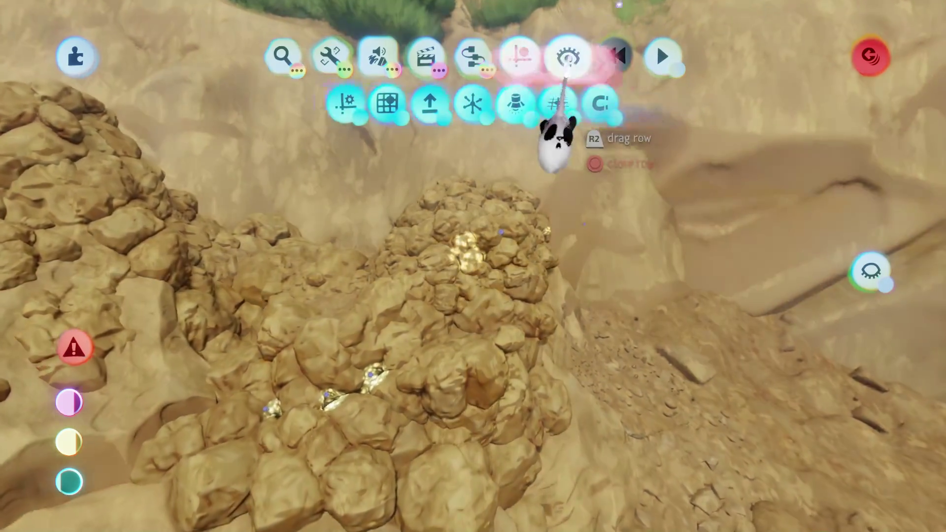
Show the water and view the dark cave rocks from low over the blue water
{"action": "left_click", "coordinate": [567, 59]}
{"action": "mouse_move", "coordinate": [581, 163]}
{"action": "left_mouse_down"}
{"action": "mouse_move", "coordinate": [433, 301]}
{"action": "mouse_move", "coordinate": [562, 330]}
{"action": "left_mouse_up"}
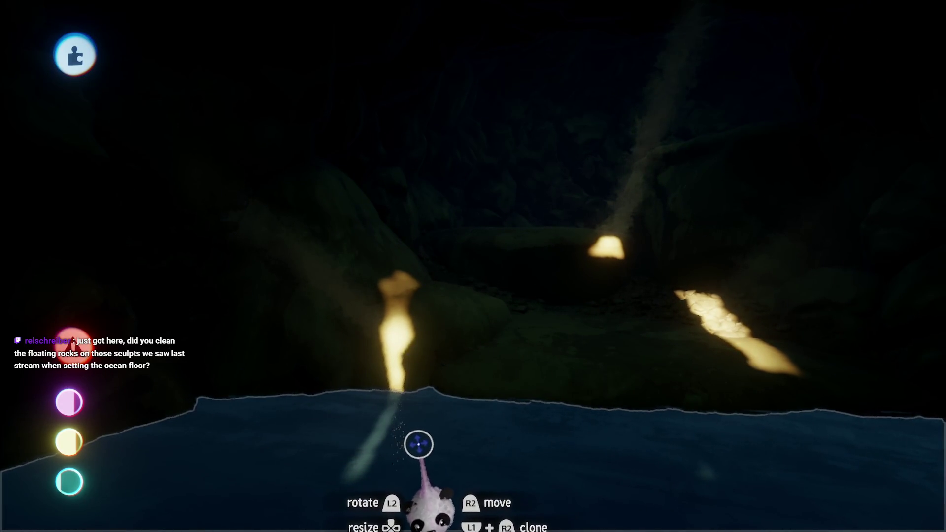
{"action": "mouse_move", "coordinate": [418, 360]}
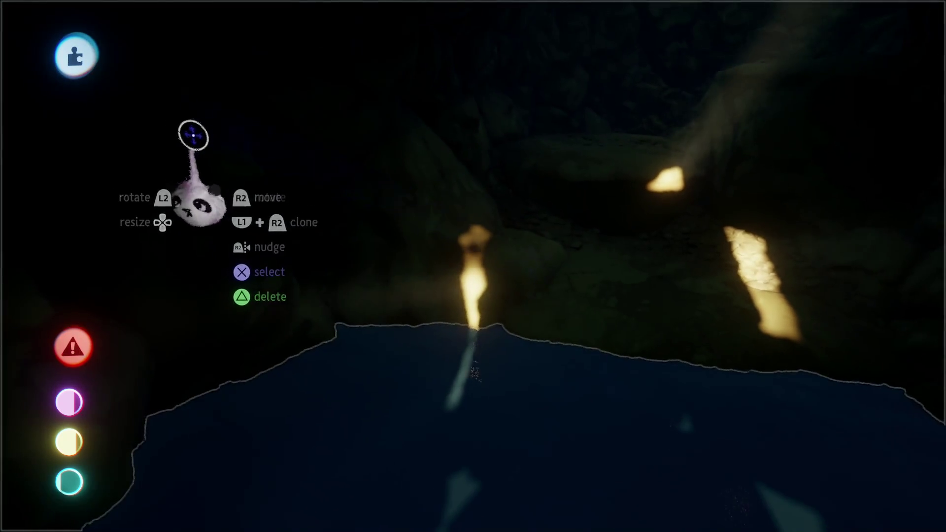
{"action": "key", "text": "Escape"}
{"action": "key", "text": "Escape"}
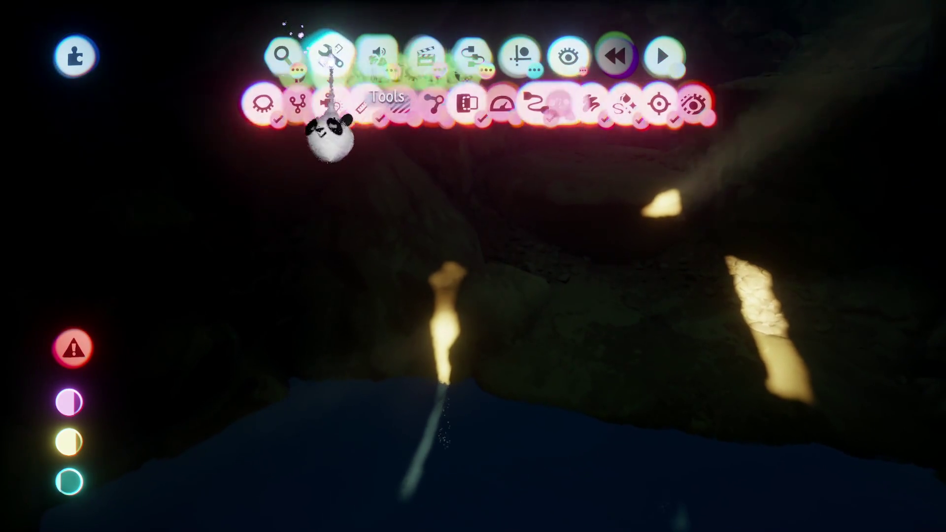
Paint a glowing streak on the cave rock and raise its Emit Light From Glow
{"action": "left_click", "coordinate": [330, 103]}
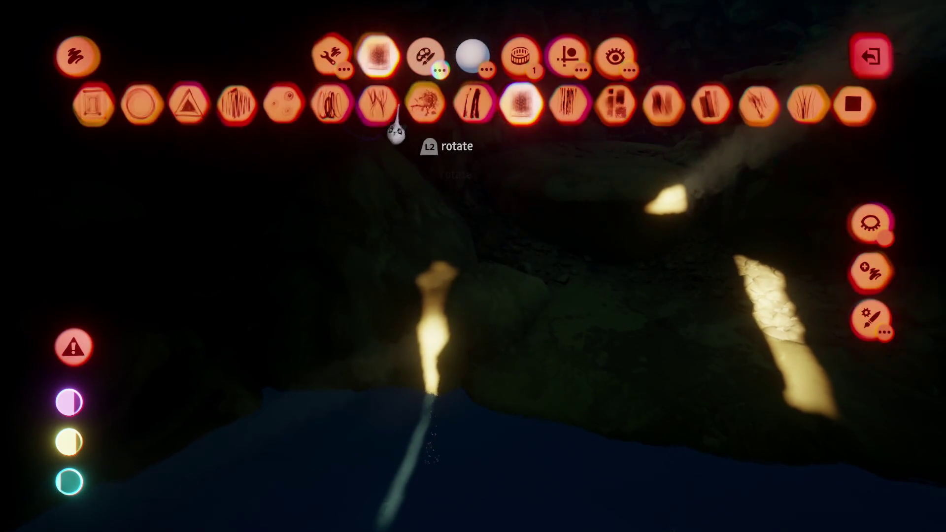
{"action": "left_click", "coordinate": [569, 51]}
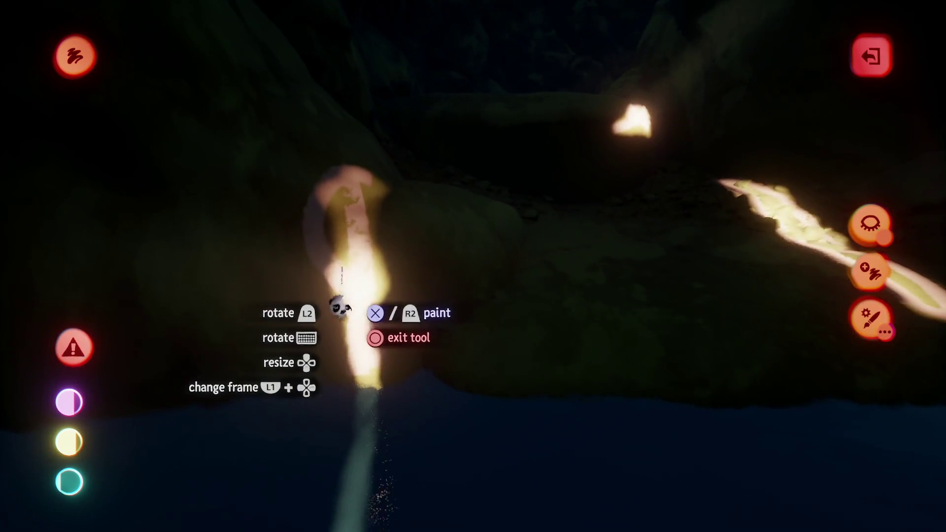
{"action": "key", "text": "Escape"}
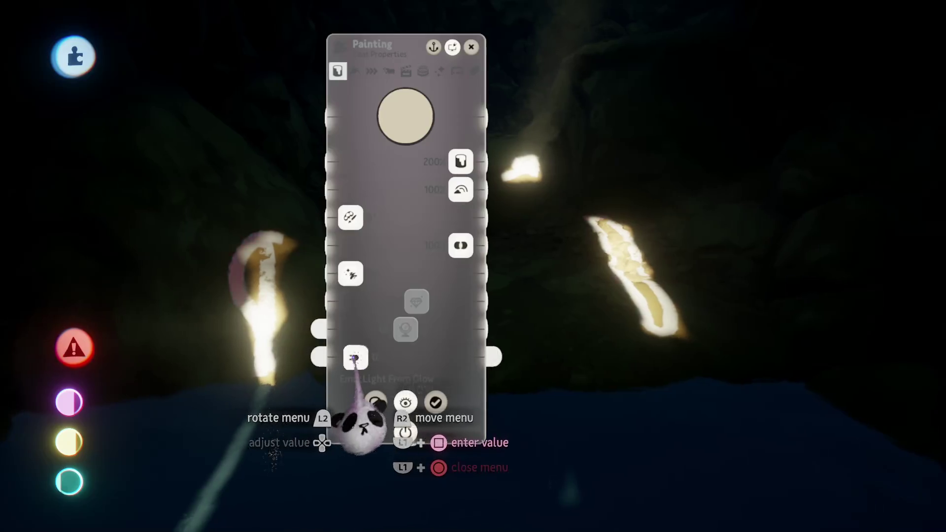
{"action": "mouse_move", "coordinate": [350, 358]}
{"action": "left_mouse_down"}
{"action": "mouse_move", "coordinate": [395, 357]}
{"action": "mouse_move", "coordinate": [380, 356]}
{"action": "left_mouse_up"}
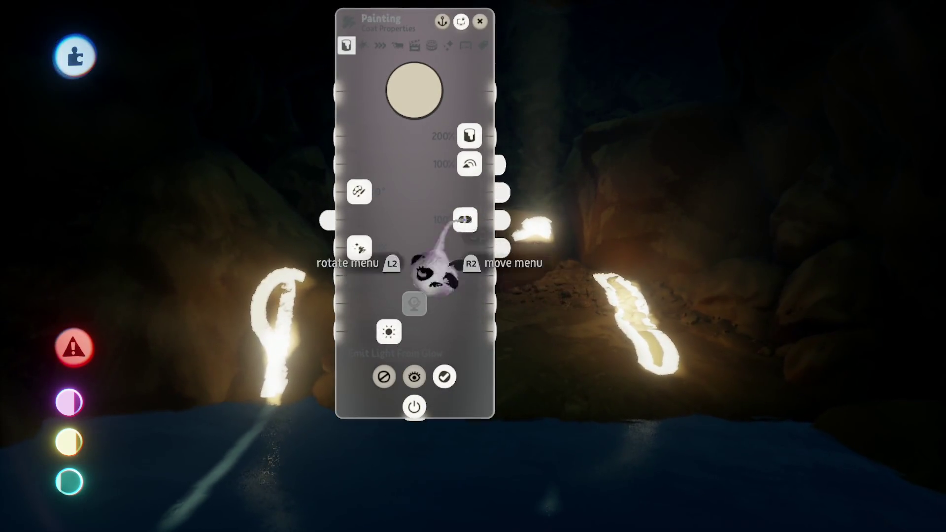
Place a spotlight from Gadgets in the cave, aimed at the upper-left rocks
{"action": "key", "text": "Escape"}
{"action": "mouse_move", "coordinate": [184, 218]}
{"action": "left_mouse_down"}
{"action": "mouse_move", "coordinate": [475, 268]}
{"action": "mouse_move", "coordinate": [452, 426]}
{"action": "mouse_move", "coordinate": [448, 342]}
{"action": "left_mouse_up"}
{"action": "key", "text": "Escape"}
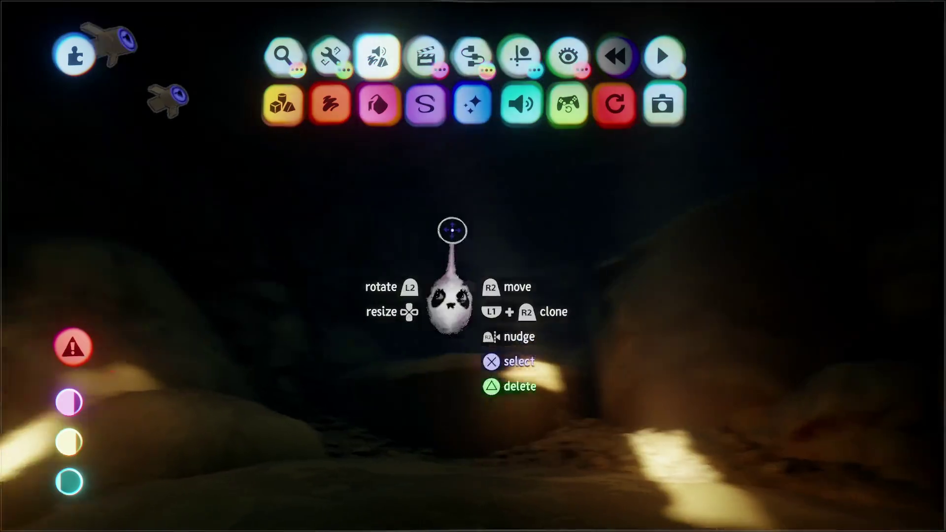
{"action": "left_click", "coordinate": [471, 64]}
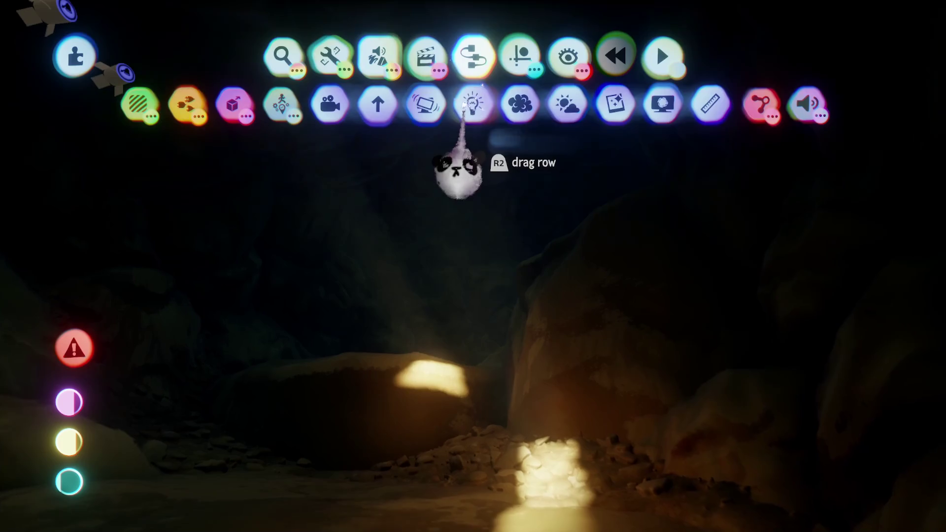
{"action": "left_click", "coordinate": [471, 101]}
{"action": "mouse_move", "coordinate": [434, 385]}
{"action": "left_mouse_down"}
{"action": "mouse_move", "coordinate": [418, 397]}
{"action": "mouse_move", "coordinate": [416, 386]}
{"action": "mouse_move", "coordinate": [416, 433]}
{"action": "mouse_move", "coordinate": [429, 434]}
{"action": "left_mouse_up"}
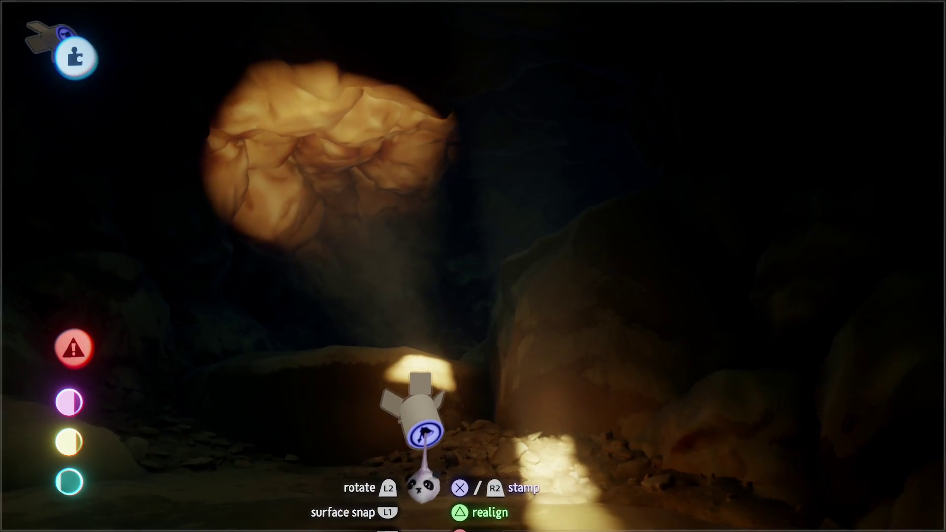
{"action": "left_click", "coordinate": [424, 430]}
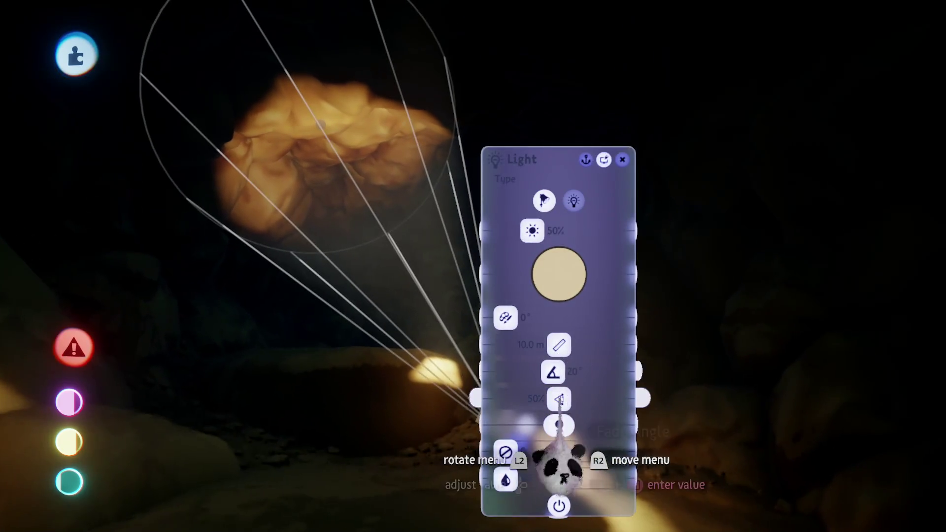
Set the spotlight's fade angle to 100% and beam to 45°, and move it to the water's edge
{"action": "left_click_drag", "start_coordinate": [565, 460], "coordinate": [658, 460]}
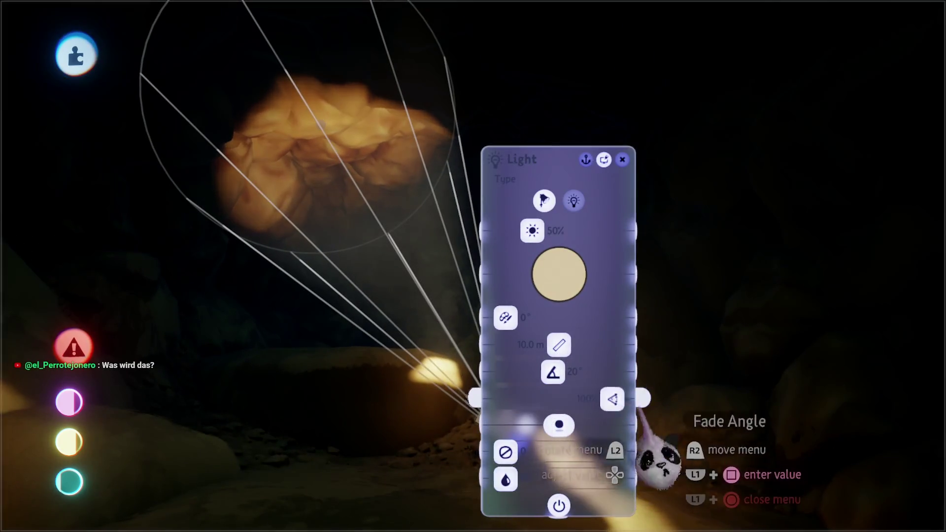
{"action": "left_click_drag", "start_coordinate": [536, 373], "coordinate": [611, 372]}
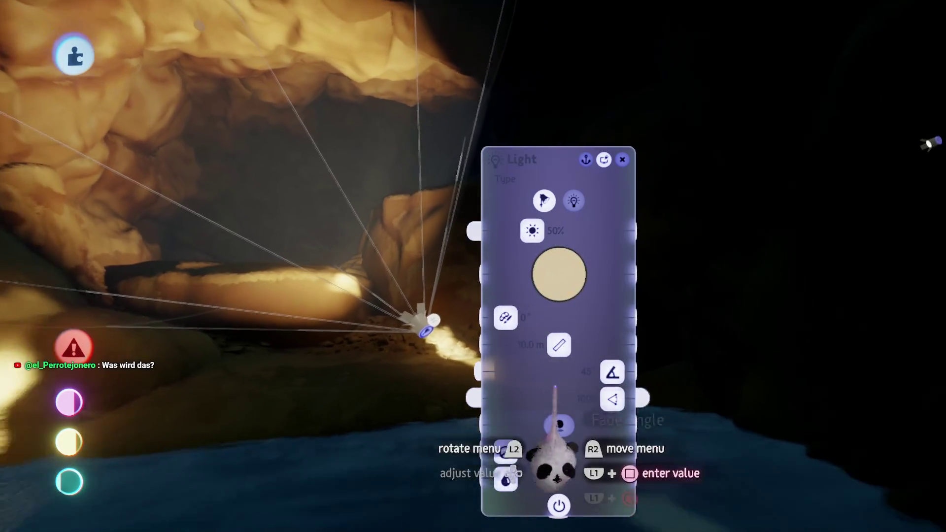
{"action": "mouse_move", "coordinate": [559, 271]}
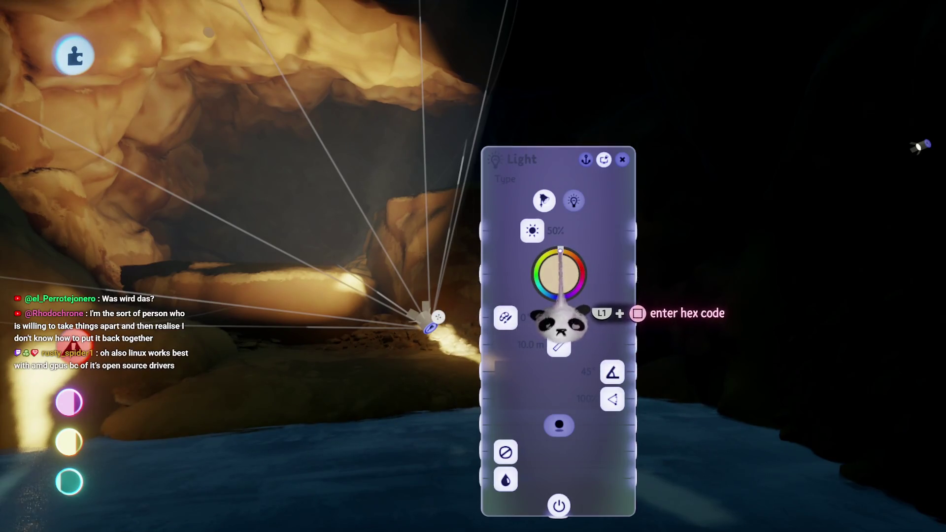
{"action": "mouse_move", "coordinate": [534, 404]}
{"action": "left_mouse_down"}
{"action": "mouse_move", "coordinate": [490, 414]}
{"action": "mouse_move", "coordinate": [446, 381]}
{"action": "left_mouse_up"}
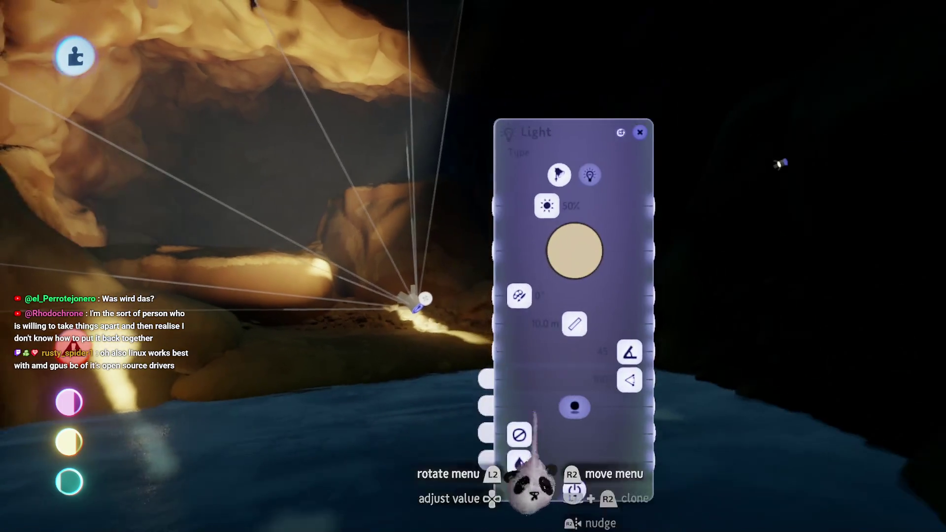
{"action": "key", "text": "Escape"}
{"action": "mouse_move", "coordinate": [431, 303]}
{"action": "left_mouse_down"}
{"action": "mouse_move", "coordinate": [481, 389]}
{"action": "mouse_move", "coordinate": [540, 375]}
{"action": "mouse_move", "coordinate": [538, 364]}
{"action": "mouse_move", "coordinate": [515, 384]}
{"action": "mouse_move", "coordinate": [510, 366]}
{"action": "left_mouse_up"}
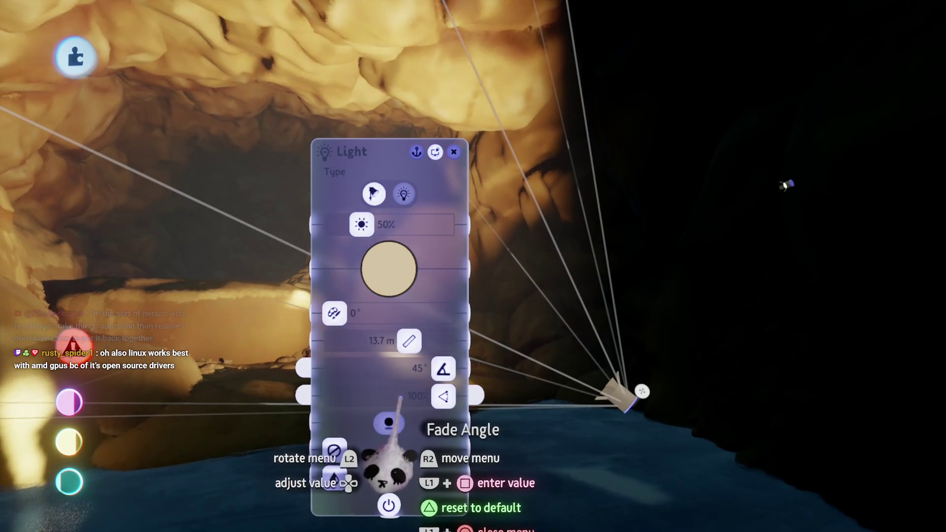
Project an image pattern through the spotlight and dim its brightness to about 12%
{"action": "mouse_move", "coordinate": [392, 403]}
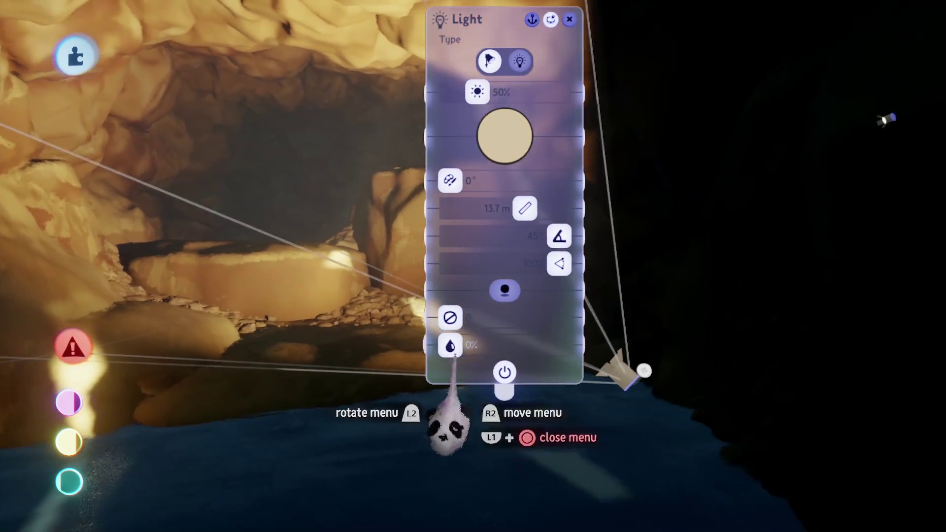
{"action": "key", "text": "Escape"}
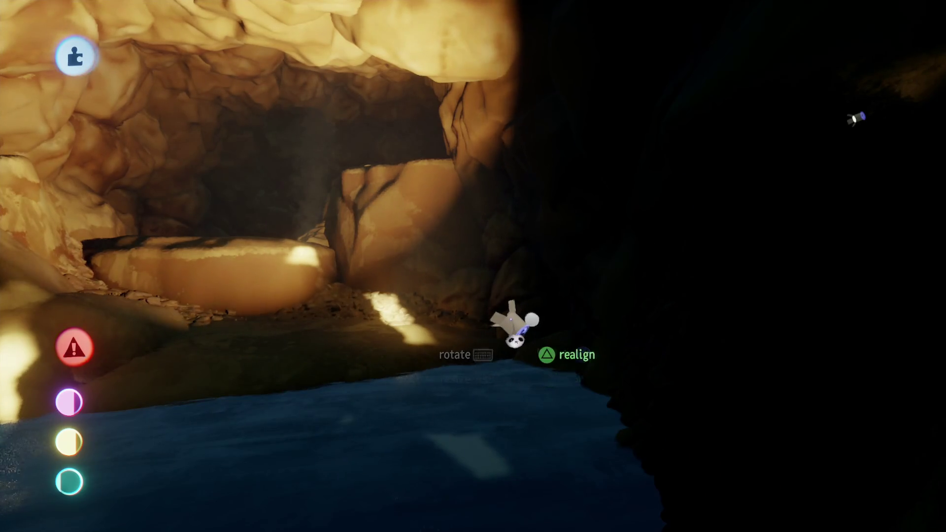
{"action": "left_click", "coordinate": [510, 323]}
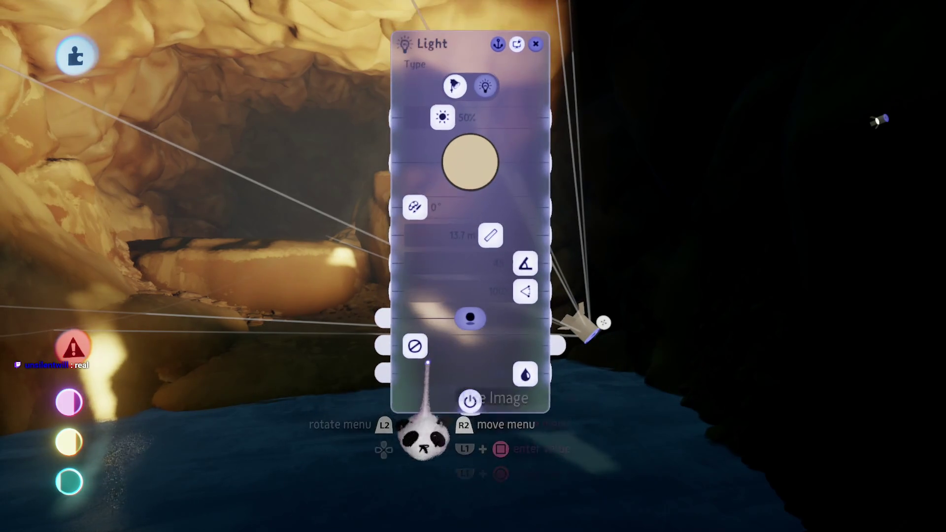
{"action": "left_click_drag", "start_coordinate": [416, 357], "coordinate": [414, 349]}
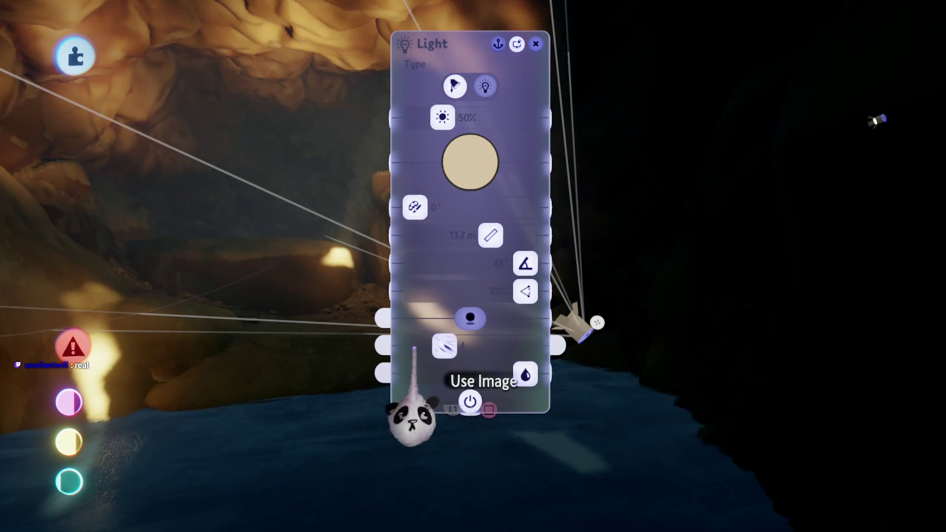
{"action": "key", "text": "Right"}
{"action": "left_click_drag", "start_coordinate": [442, 117], "coordinate": [421, 117]}
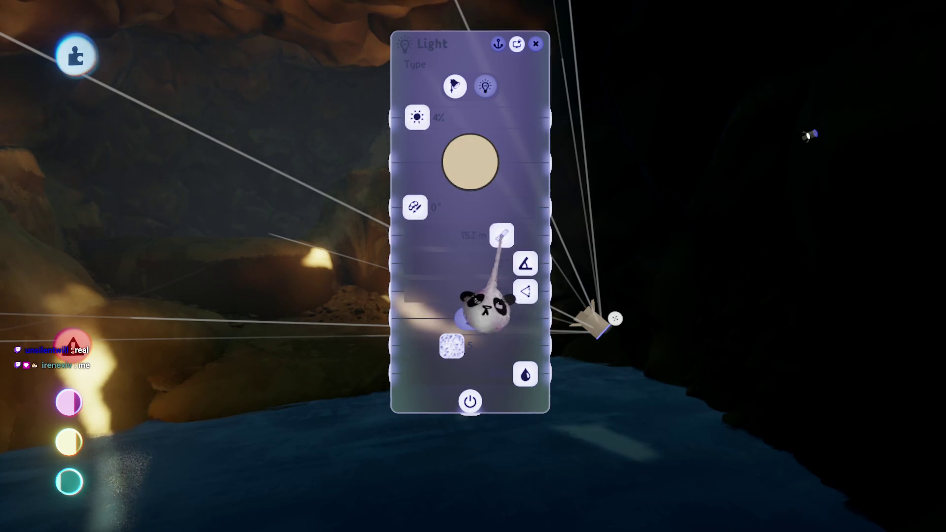
{"action": "key", "text": "Escape"}
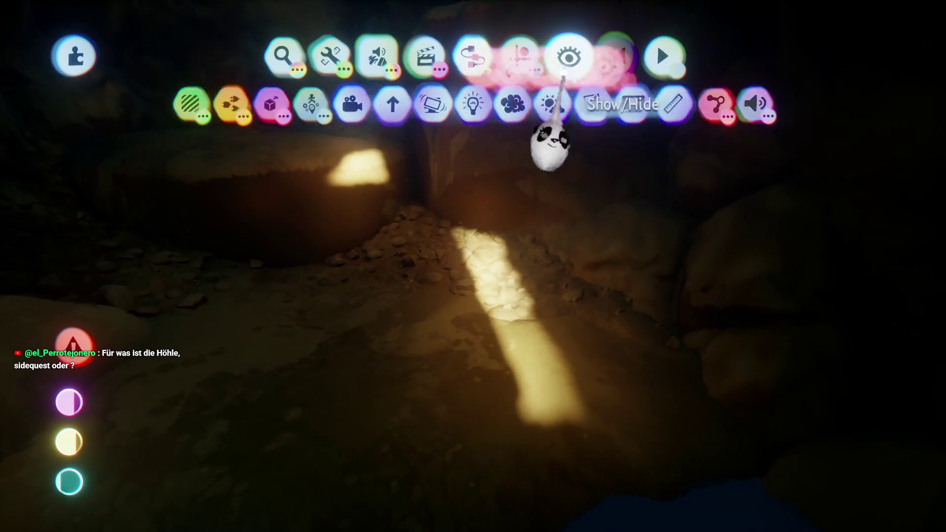
Reveal invisible objects and paint new glowing strokes around the cave's blue sea opening
{"action": "left_click", "coordinate": [567, 55]}
{"action": "left_click", "coordinate": [179, 103]}
{"action": "key", "text": "Escape"}
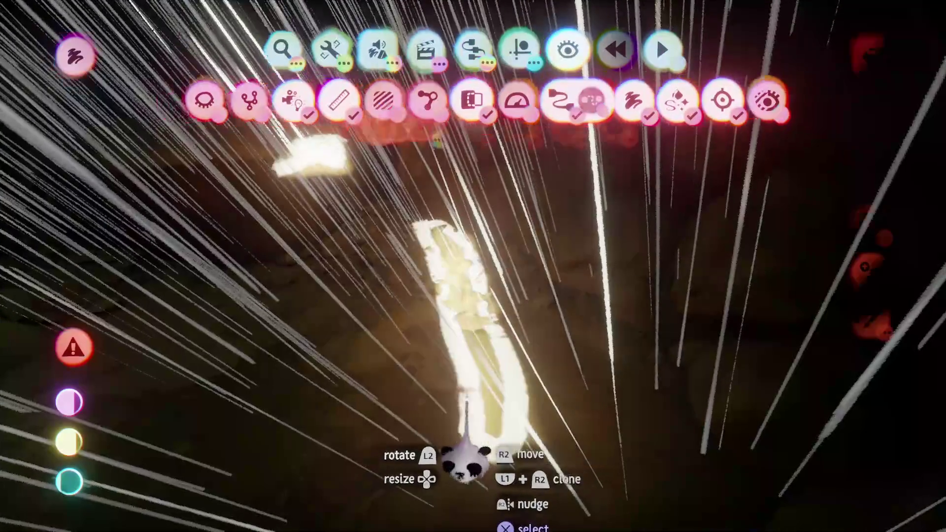
{"action": "left_click", "coordinate": [468, 434]}
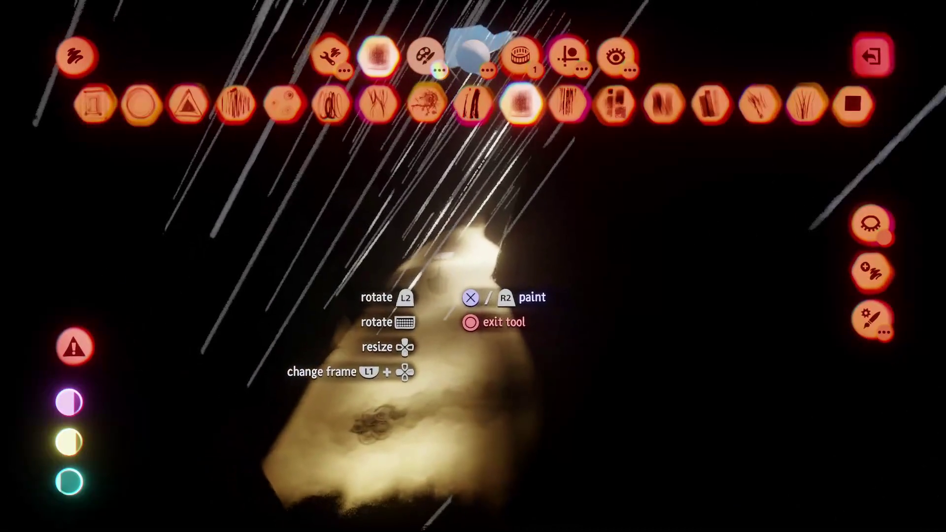
{"action": "left_click_drag", "start_coordinate": [470, 101], "coordinate": [474, 104]}
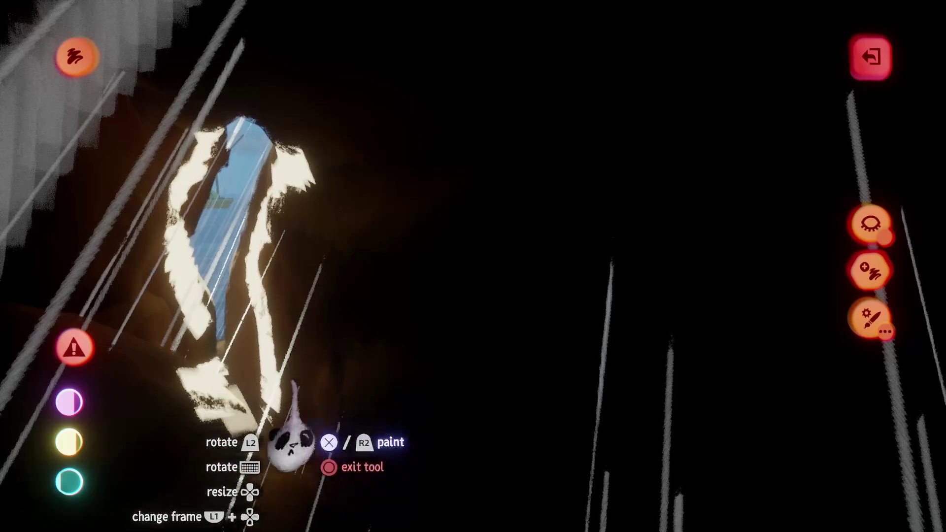
{"action": "key", "text": "Escape"}
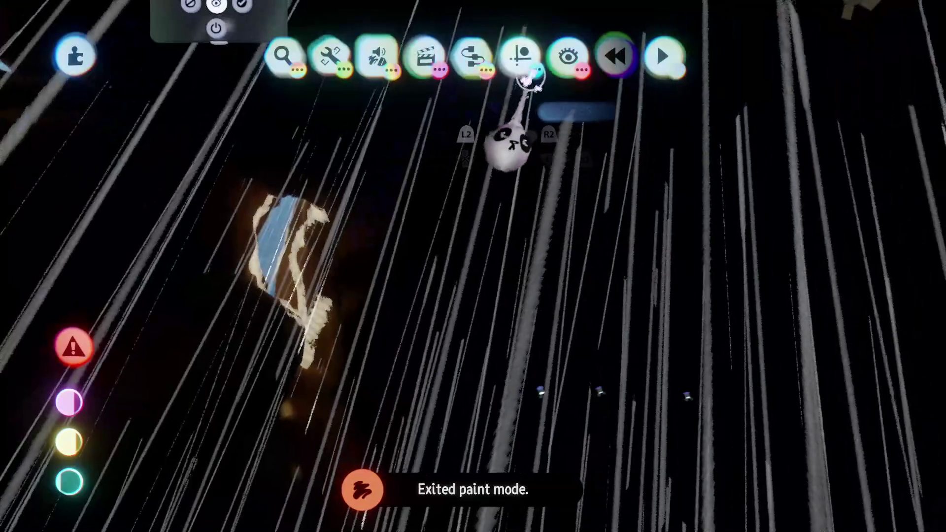
Dim the cave spotlight's brightness to near 0% so the surroundings go dark
{"action": "left_click", "coordinate": [545, 64]}
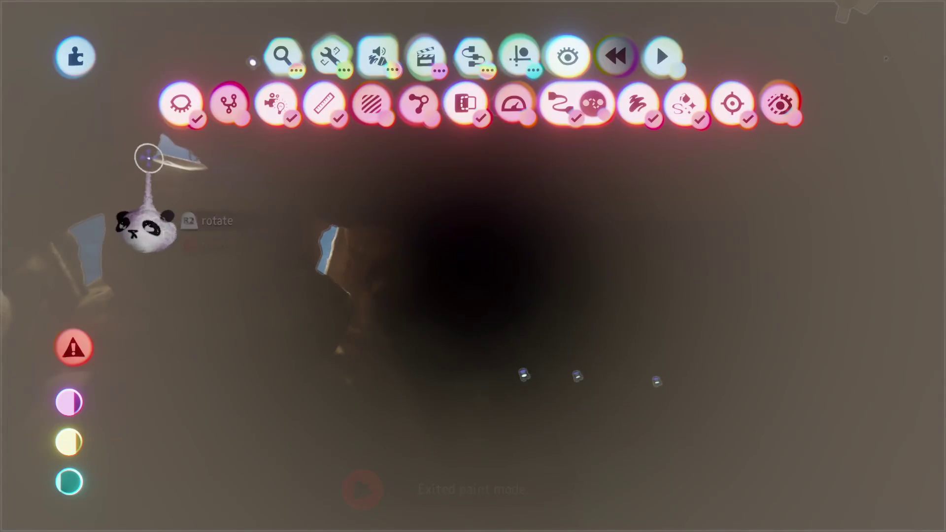
{"action": "key", "text": "Escape"}
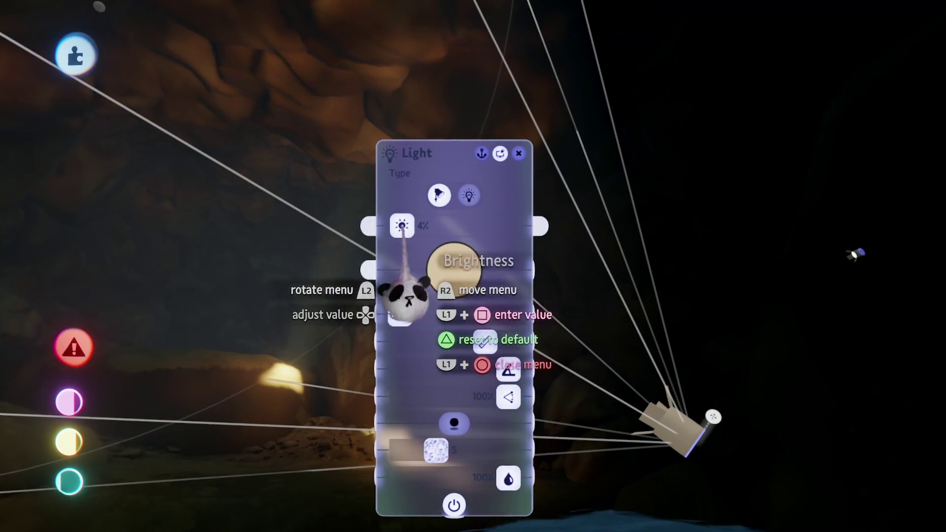
{"action": "left_click_drag", "start_coordinate": [408, 295], "coordinate": [401, 296]}
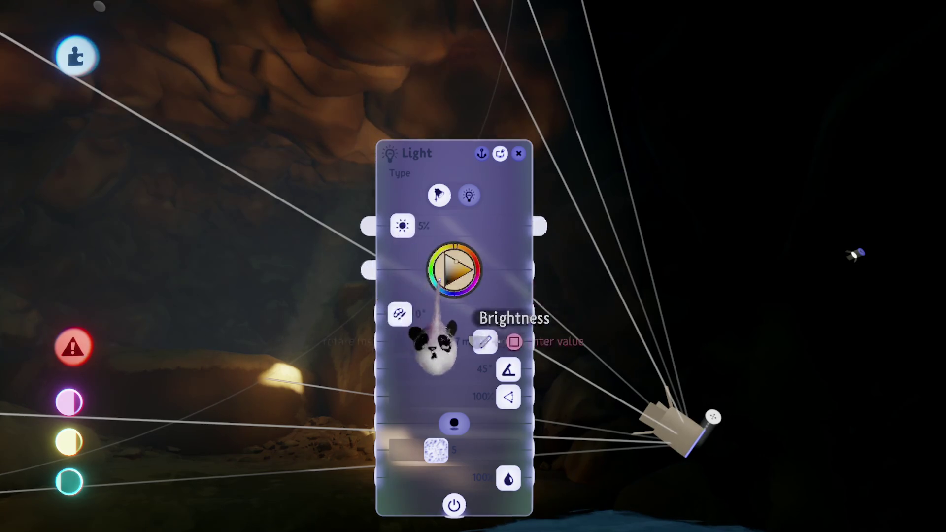
{"action": "key", "text": "Escape"}
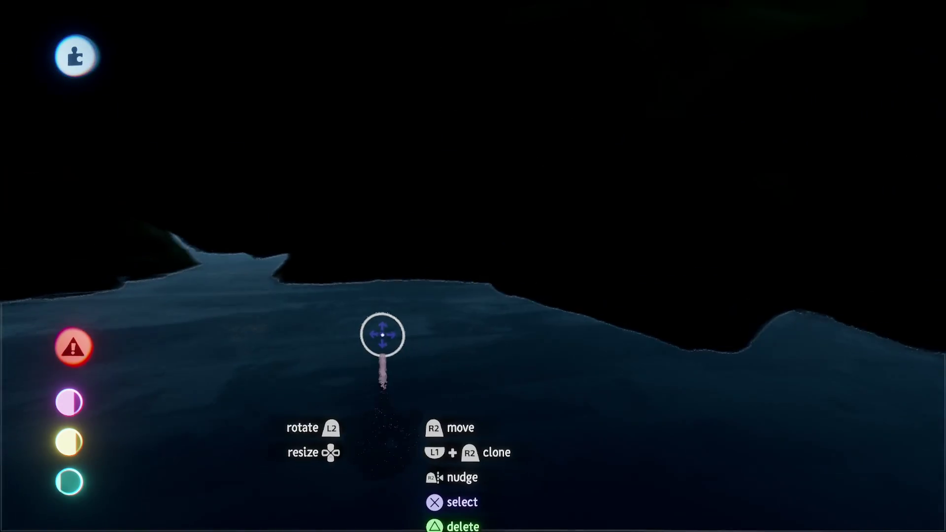
{"action": "key", "text": "space"}
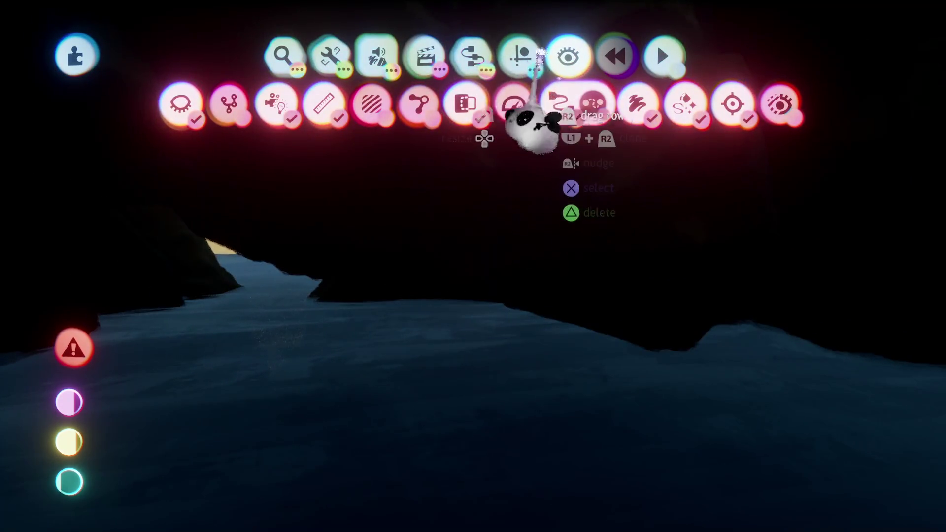
Resize the waterline rock to about 75%, reposition it, and turn off studio lighting
{"action": "left_click", "coordinate": [519, 56]}
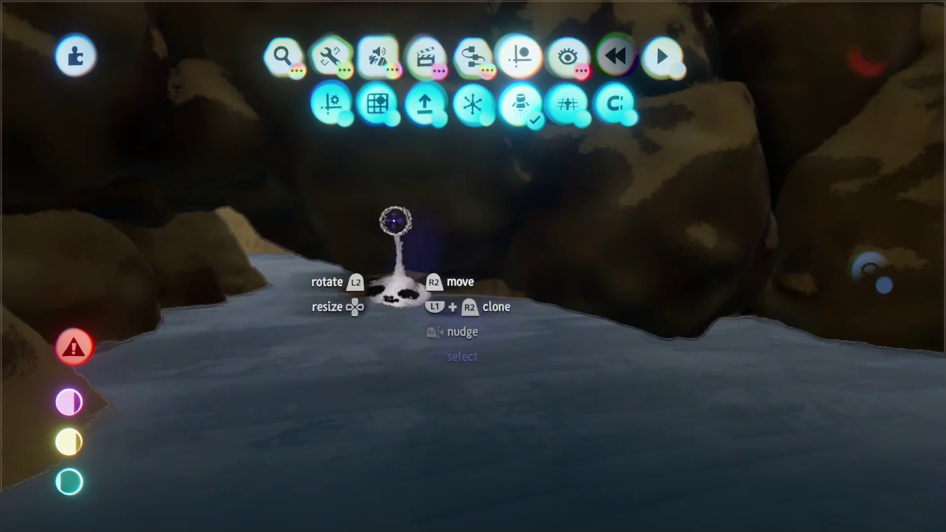
{"action": "left_click", "coordinate": [416, 291]}
{"action": "key", "text": "Escape"}
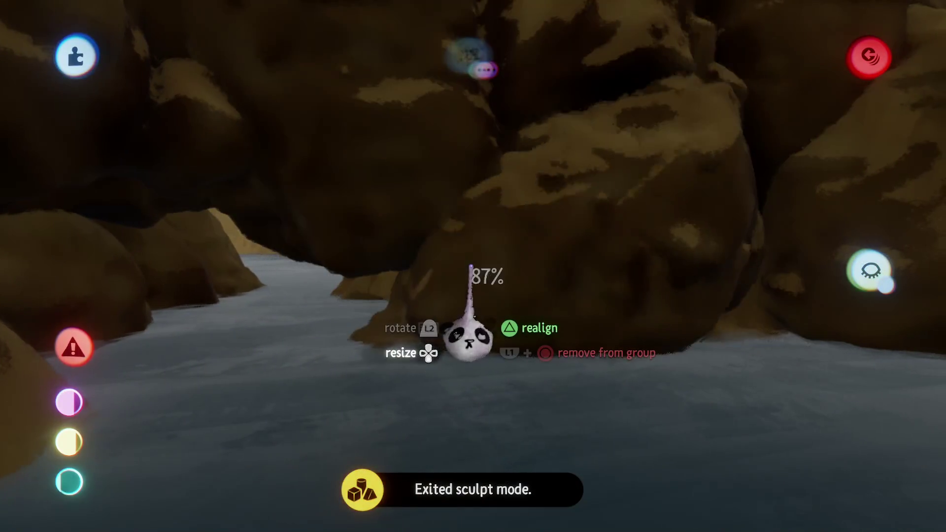
{"action": "mouse_move", "coordinate": [580, 373]}
{"action": "left_mouse_down"}
{"action": "mouse_move", "coordinate": [592, 316]}
{"action": "mouse_move", "coordinate": [585, 296]}
{"action": "mouse_move", "coordinate": [542, 300]}
{"action": "left_mouse_up"}
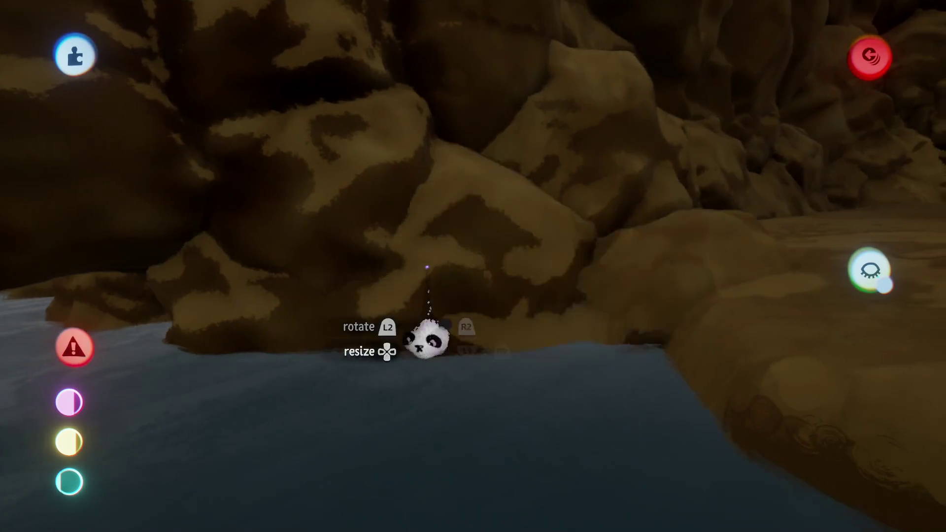
{"action": "left_click_drag", "start_coordinate": [537, 238], "coordinate": [482, 311]}
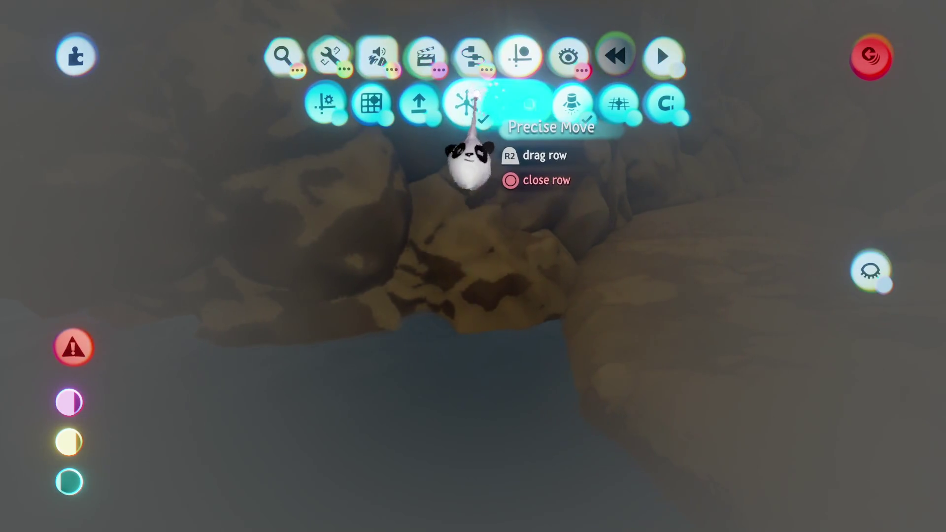
{"action": "left_click", "coordinate": [507, 126]}
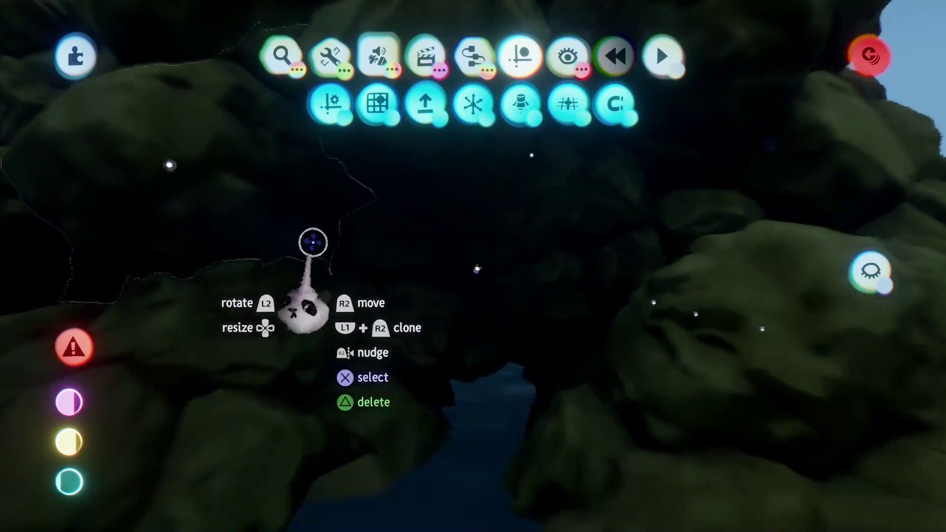
{"action": "key", "text": "Escape"}
{"action": "key", "text": "Escape"}
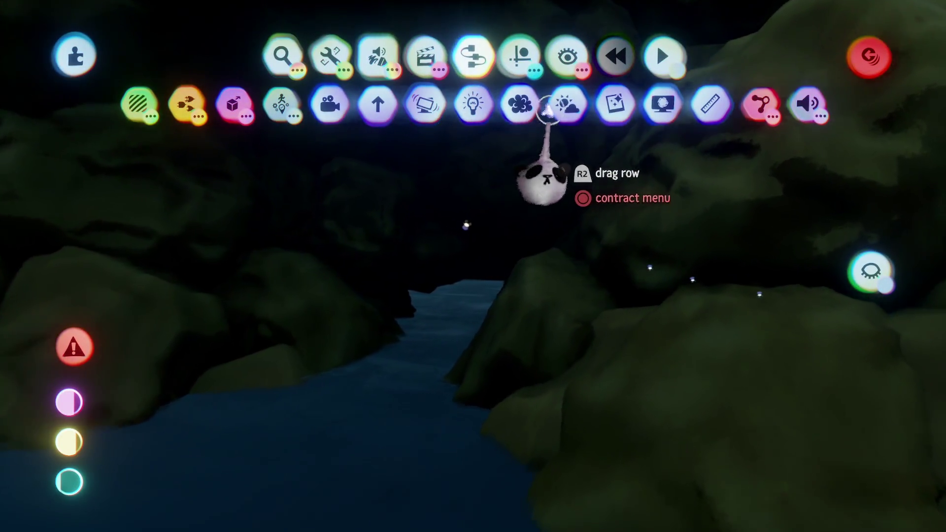
Stamp a new light gadget into the cave's water channel
{"action": "left_click", "coordinate": [470, 102]}
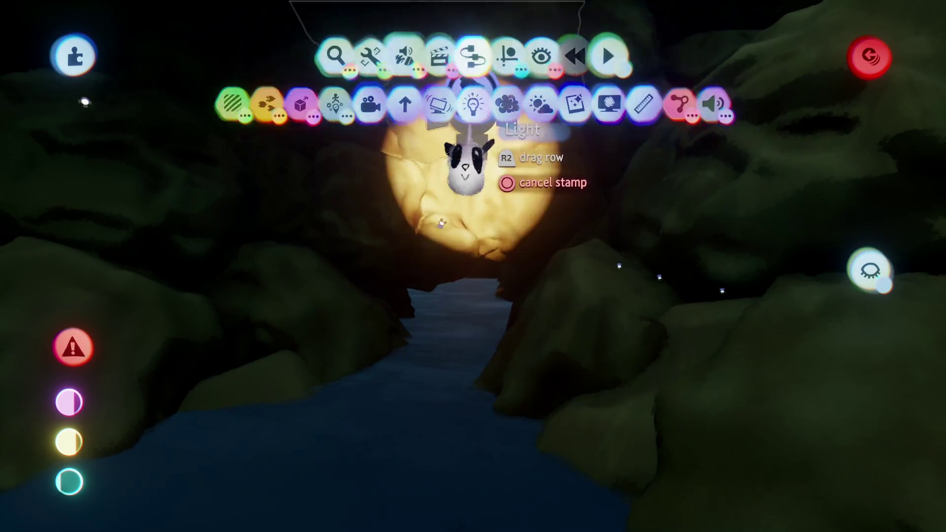
{"action": "scroll", "coordinate": [440, 387], "scroll_direction": "up", "scroll_amount": 10}
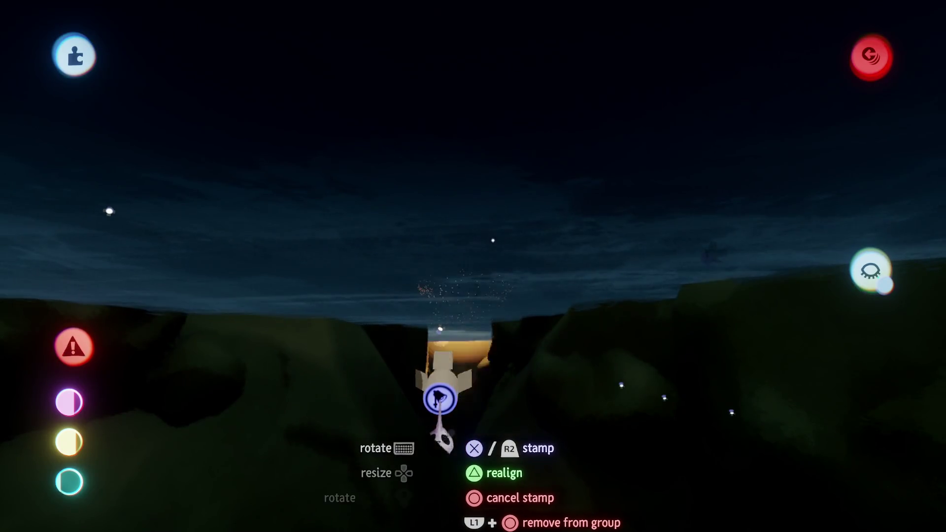
{"action": "left_click", "coordinate": [440, 399]}
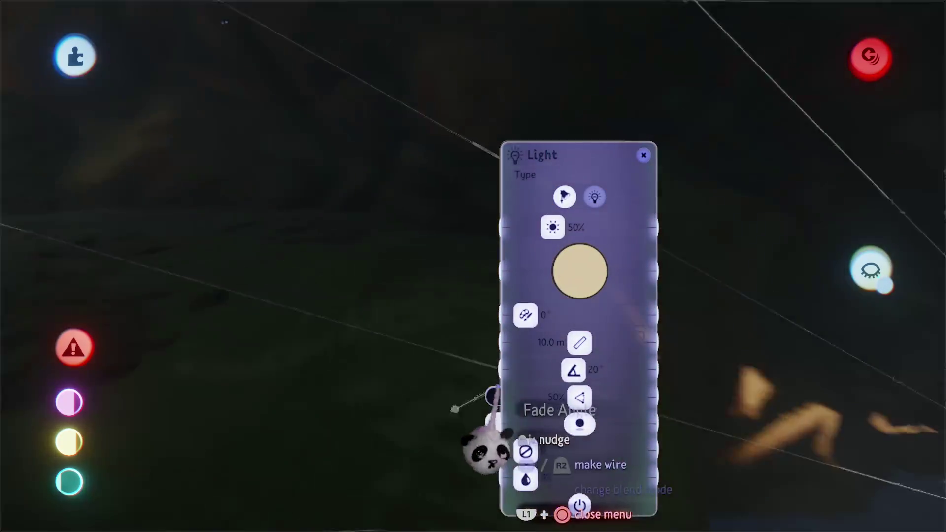
{"action": "mouse_move", "coordinate": [599, 351]}
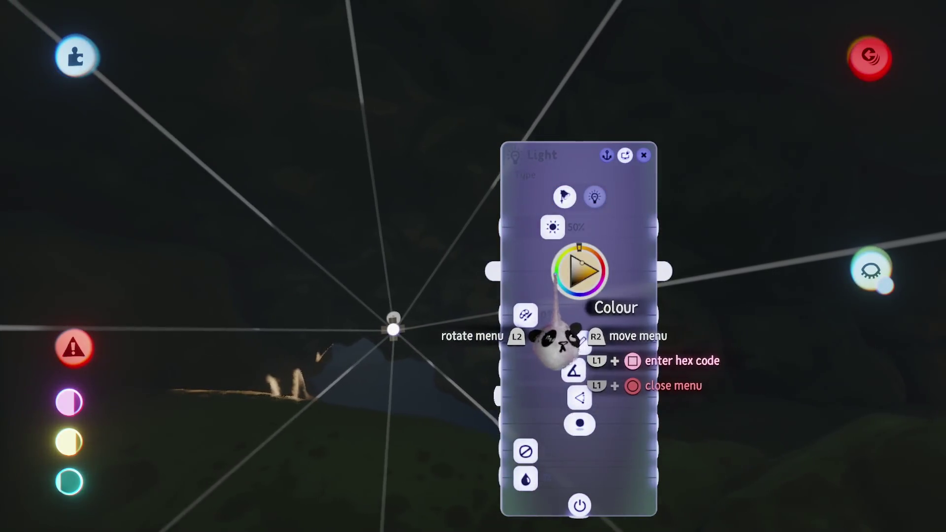
{"action": "mouse_move", "coordinate": [559, 352]}
{"action": "left_mouse_down"}
{"action": "mouse_move", "coordinate": [566, 376]}
{"action": "mouse_move", "coordinate": [475, 317]}
{"action": "mouse_move", "coordinate": [496, 318]}
{"action": "left_mouse_up"}
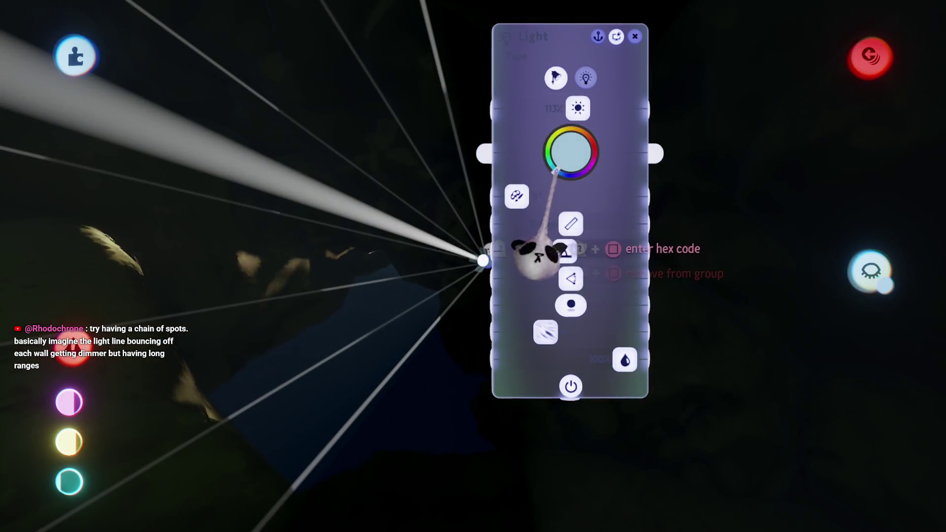
Give the light a pale teal colour and raise it slightly above the water
{"action": "left_click", "coordinate": [558, 154]}
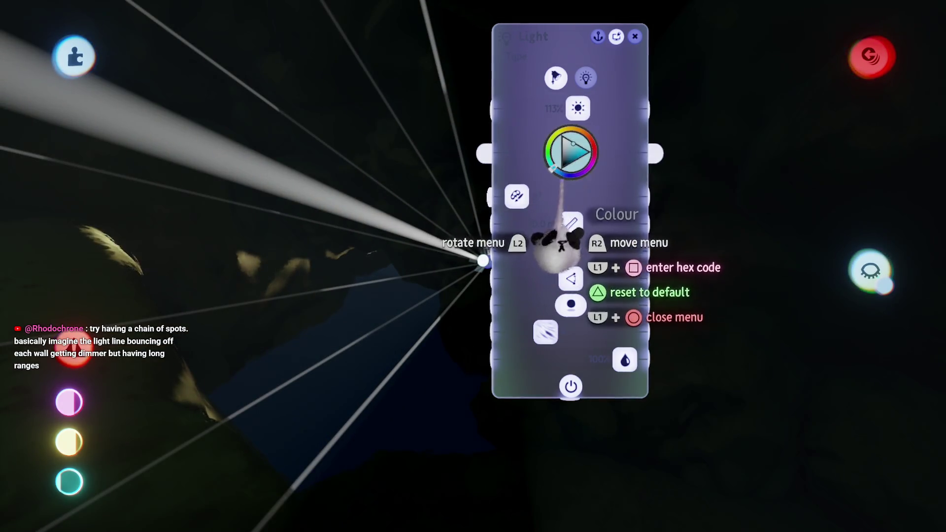
{"action": "left_click_drag", "start_coordinate": [576, 237], "coordinate": [567, 239]}
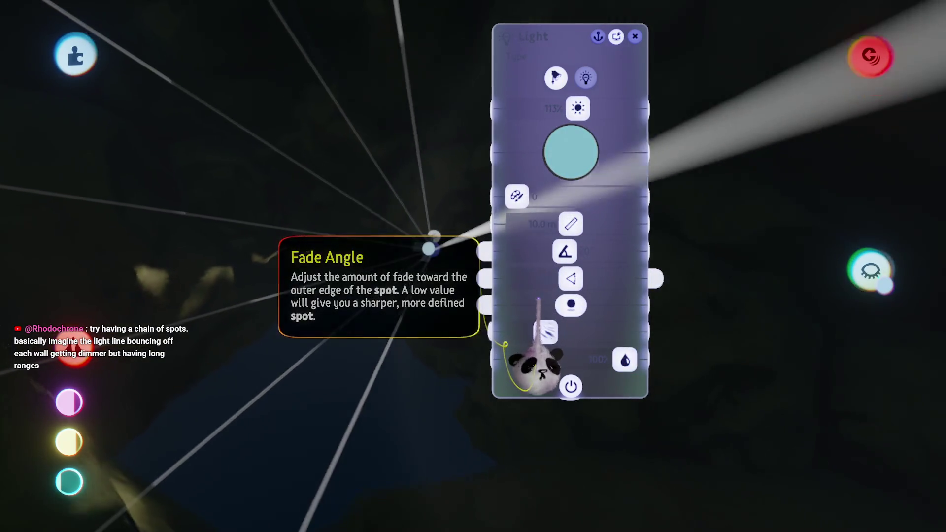
{"action": "key", "text": "Escape"}
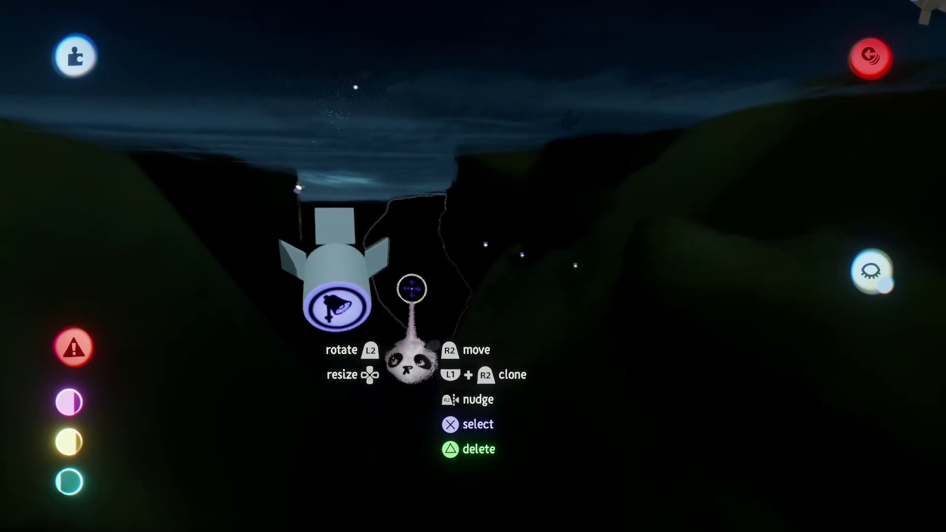
{"action": "left_click", "coordinate": [412, 288]}
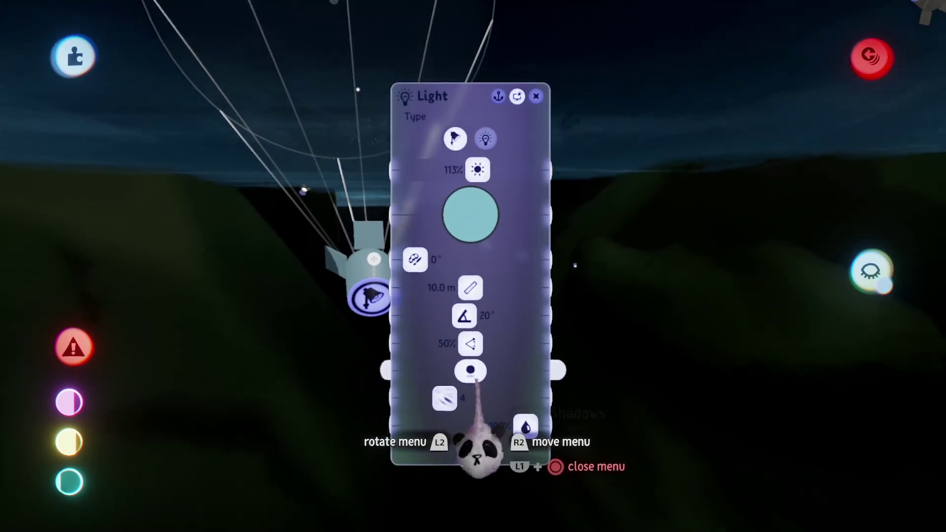
{"action": "left_click", "coordinate": [475, 409]}
{"action": "key", "text": "Escape"}
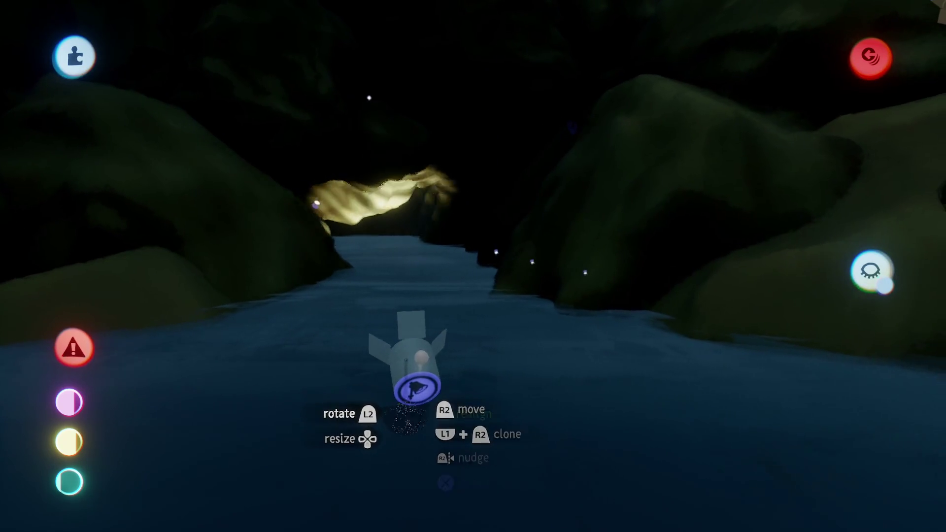
{"action": "left_click_drag", "start_coordinate": [409, 342], "coordinate": [405, 329]}
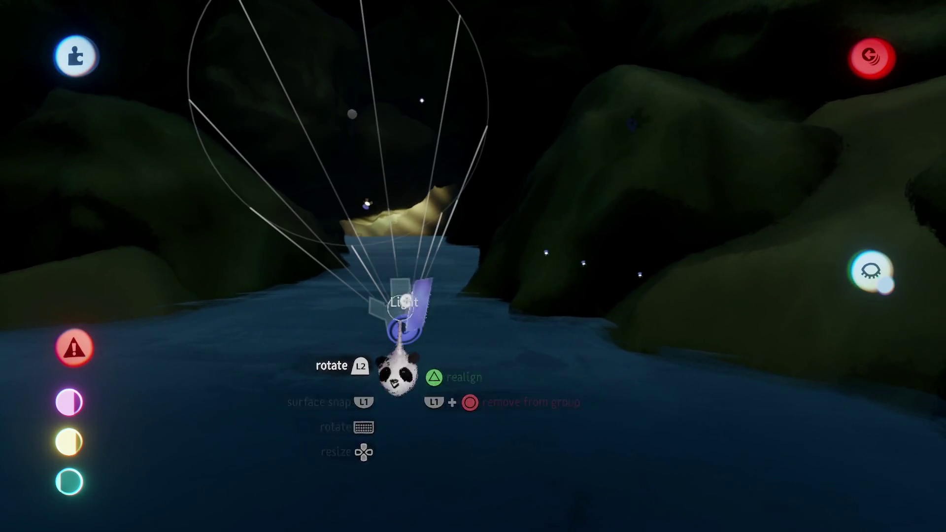
{"action": "left_click", "coordinate": [400, 340]}
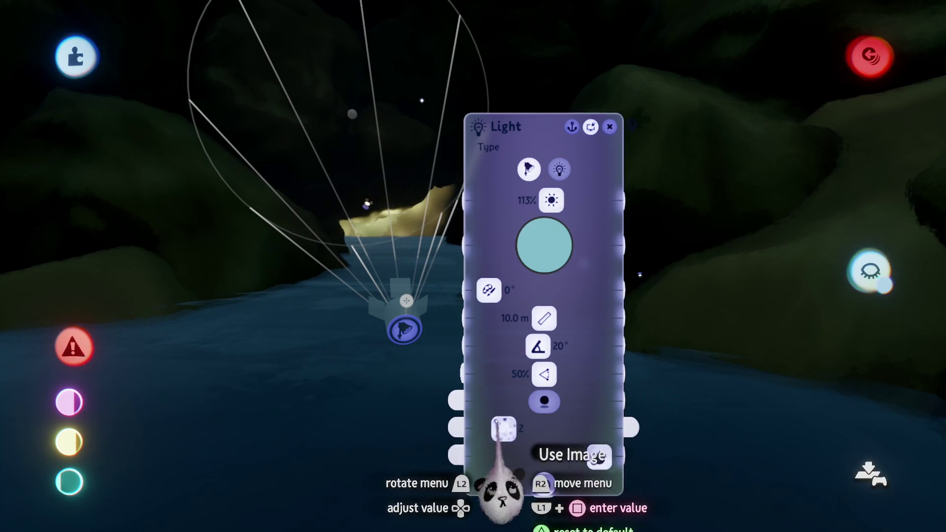
{"action": "key", "text": "Escape"}
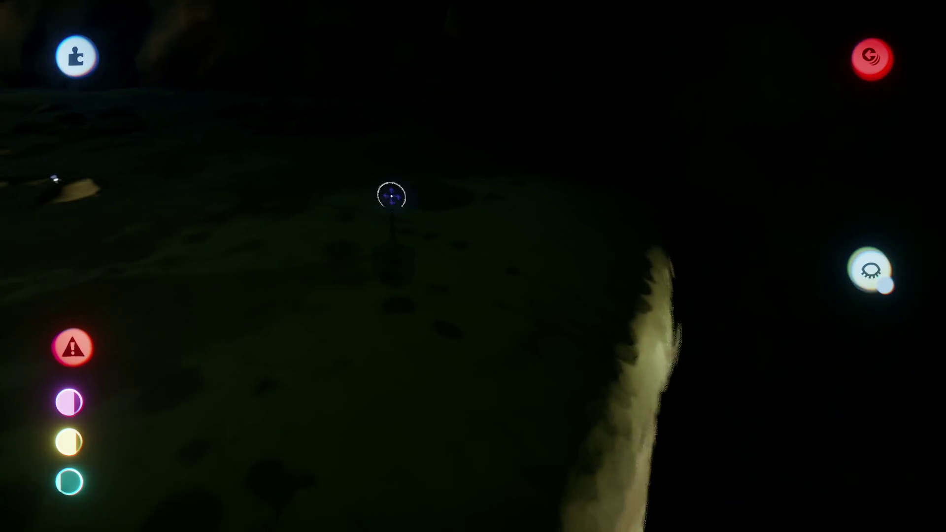
Enter Coat mode under Art and orbit through the cave to the lit rock
{"action": "key", "text": "Tab"}
{"action": "left_click", "coordinate": [329, 103]}
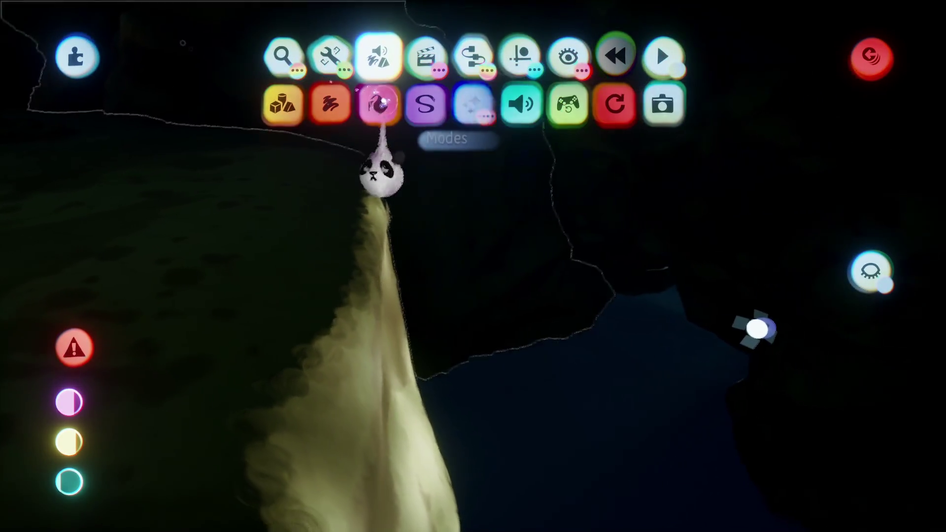
{"action": "left_click", "coordinate": [351, 104]}
{"action": "mouse_move", "coordinate": [320, 390]}
{"action": "left_mouse_down"}
{"action": "mouse_move", "coordinate": [285, 422]}
{"action": "mouse_move", "coordinate": [338, 355]}
{"action": "mouse_move", "coordinate": [222, 333]}
{"action": "mouse_move", "coordinate": [481, 291]}
{"action": "mouse_move", "coordinate": [634, 289]}
{"action": "mouse_move", "coordinate": [296, 422]}
{"action": "mouse_move", "coordinate": [644, 306]}
{"action": "mouse_move", "coordinate": [295, 340]}
{"action": "mouse_move", "coordinate": [261, 25]}
{"action": "mouse_move", "coordinate": [354, 330]}
{"action": "mouse_move", "coordinate": [445, 320]}
{"action": "left_mouse_up"}
{"action": "mouse_move", "coordinate": [419, 269]}
{"action": "left_mouse_down"}
{"action": "mouse_move", "coordinate": [427, 317]}
{"action": "mouse_move", "coordinate": [409, 317]}
{"action": "mouse_move", "coordinate": [500, 158]}
{"action": "left_mouse_up"}
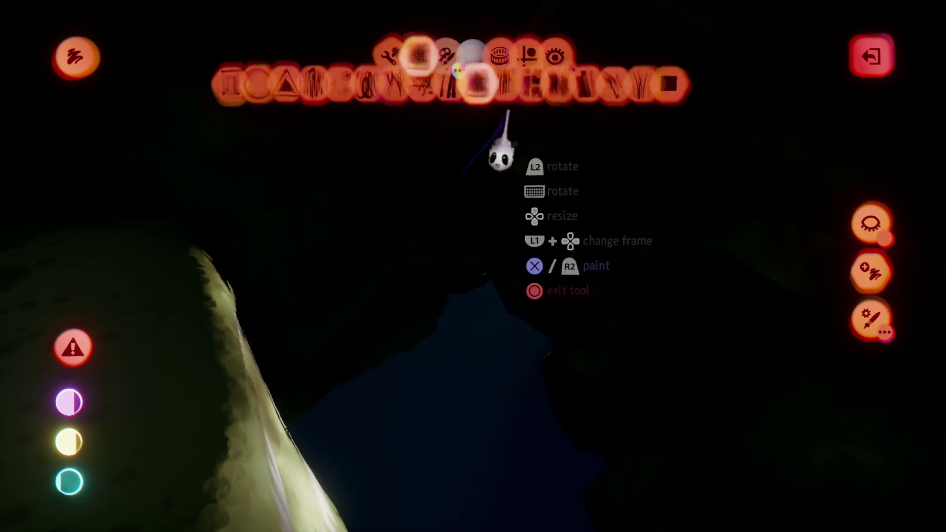
{"action": "left_click", "coordinate": [560, 57]}
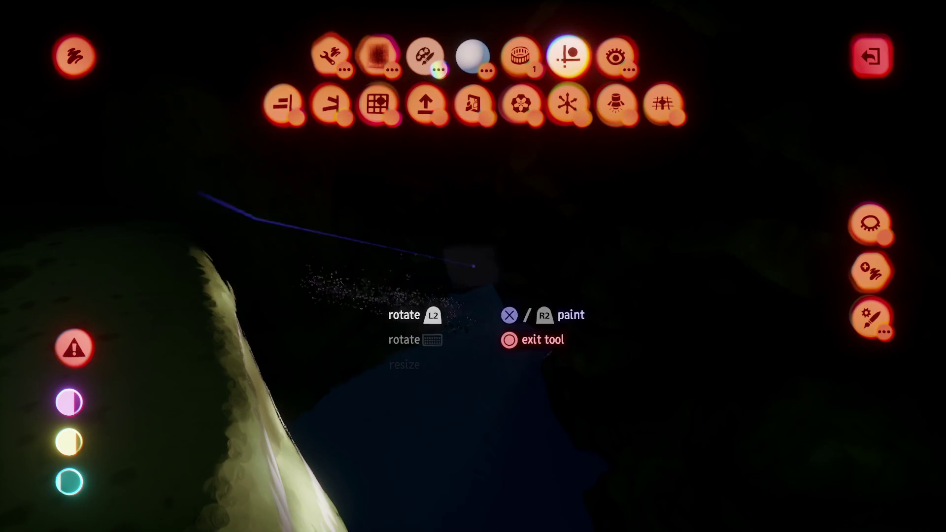
{"action": "mouse_move", "coordinate": [450, 338]}
{"action": "left_mouse_down"}
{"action": "mouse_move", "coordinate": [445, 345]}
{"action": "mouse_move", "coordinate": [426, 227]}
{"action": "left_mouse_up"}
{"action": "mouse_move", "coordinate": [376, 146]}
{"action": "left_mouse_down"}
{"action": "mouse_move", "coordinate": [449, 341]}
{"action": "mouse_move", "coordinate": [449, 220]}
{"action": "mouse_move", "coordinate": [463, 181]}
{"action": "mouse_move", "coordinate": [487, 207]}
{"action": "mouse_move", "coordinate": [541, 103]}
{"action": "mouse_move", "coordinate": [548, 254]}
{"action": "mouse_move", "coordinate": [361, 327]}
{"action": "left_mouse_up"}
{"action": "key", "text": "Escape"}
Open the painted coat's properties and turn on Emit Light From Glow
{"action": "left_click", "coordinate": [263, 287]}
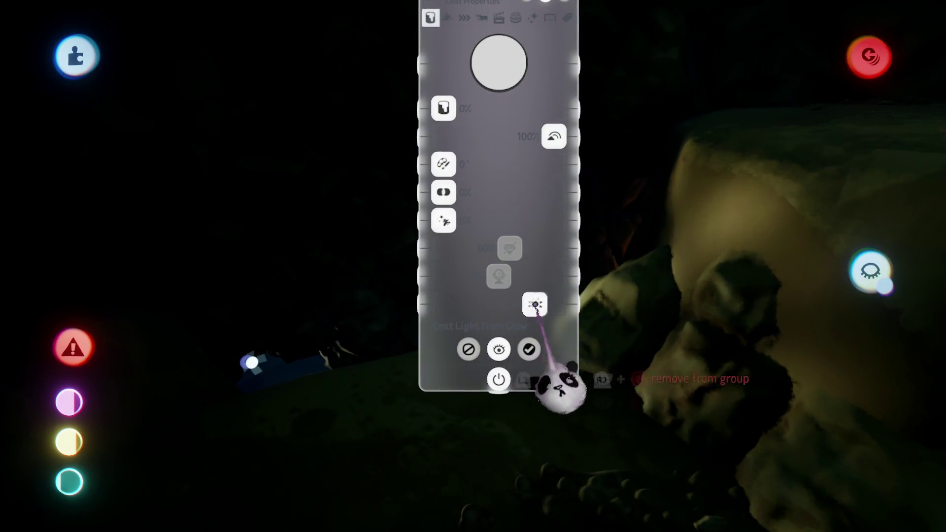
{"action": "left_click", "coordinate": [529, 349]}
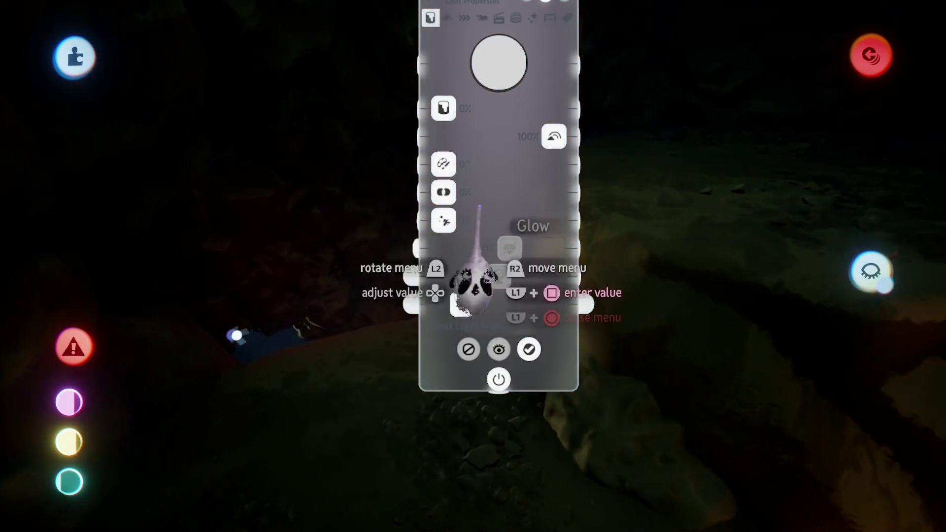
{"action": "mouse_move", "coordinate": [476, 88]}
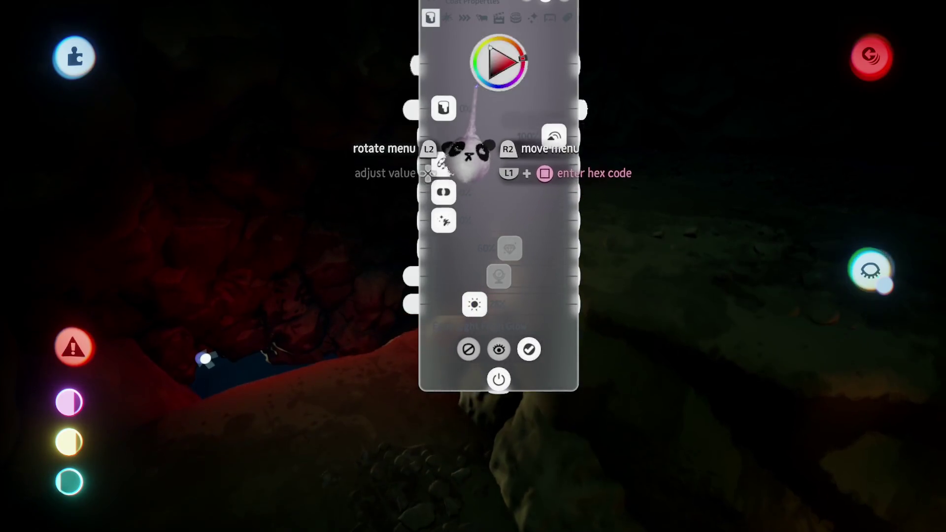
{"action": "mouse_move", "coordinate": [481, 155]}
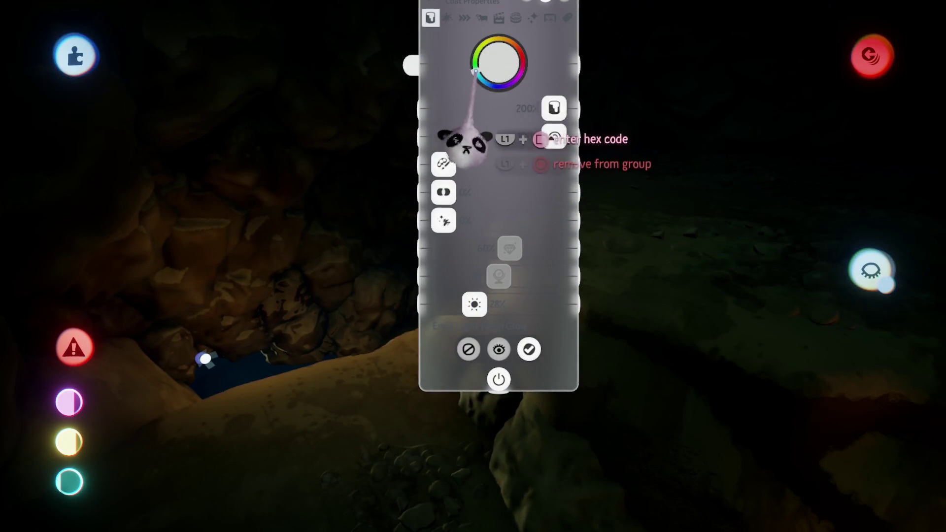
Tint the glow light blue, raise the emitted light, and close the coat settings
{"action": "left_click", "coordinate": [475, 72]}
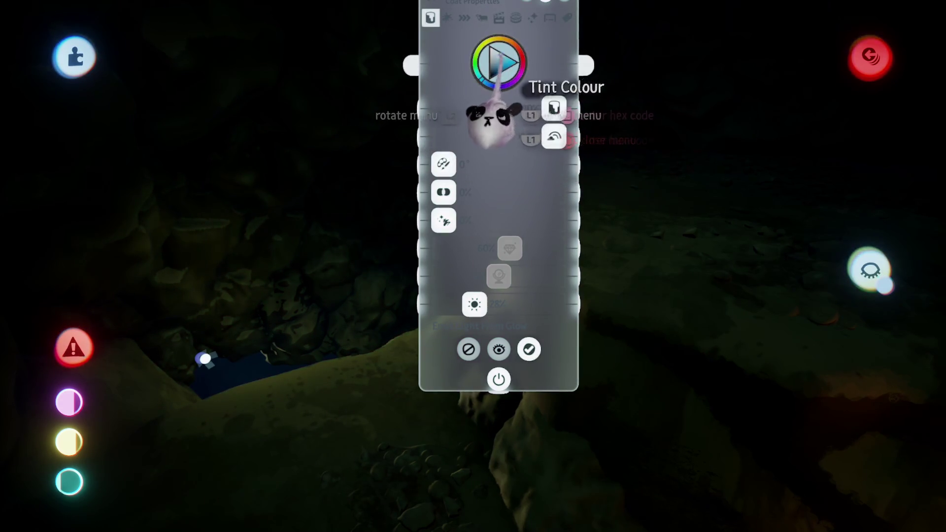
{"action": "left_click_drag", "start_coordinate": [513, 123], "coordinate": [488, 158]}
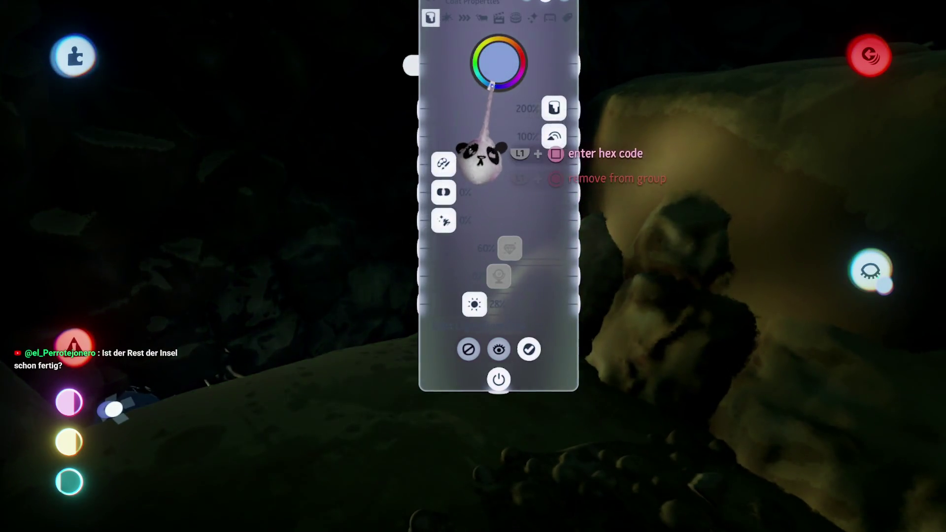
{"action": "left_click_drag", "start_coordinate": [491, 85], "coordinate": [495, 96]}
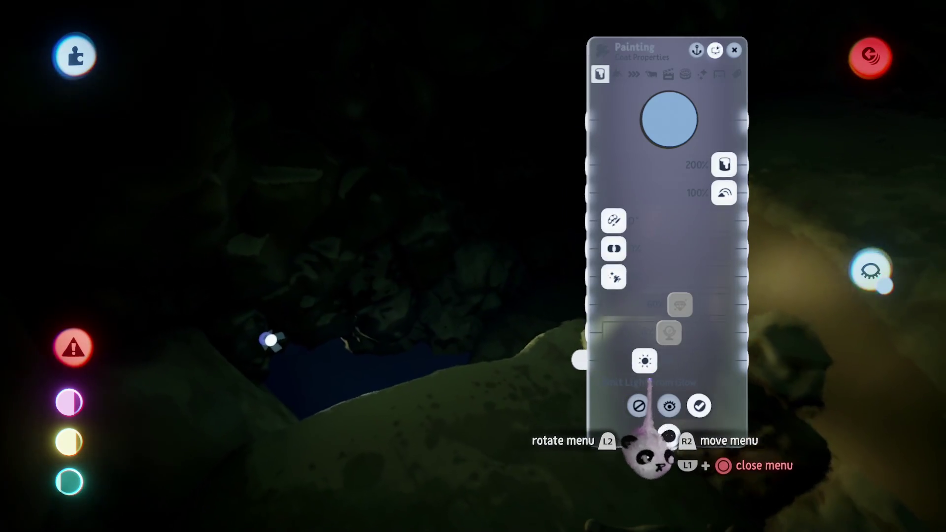
{"action": "left_click_drag", "start_coordinate": [645, 361], "coordinate": [645, 361]}
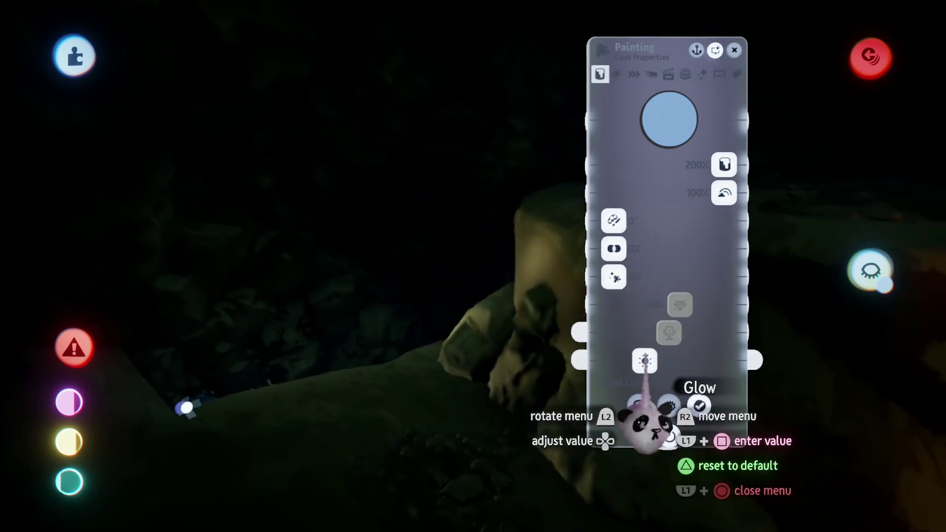
{"action": "mouse_move", "coordinate": [644, 361]}
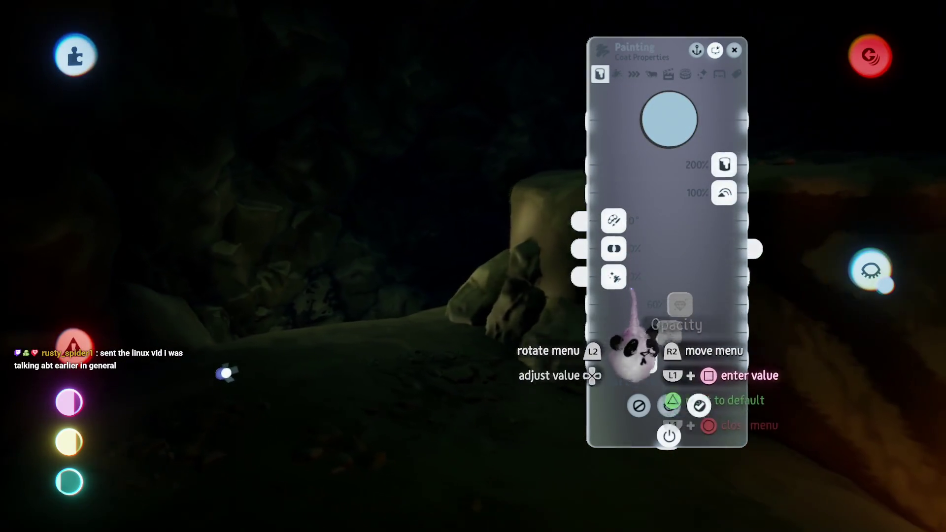
{"action": "key", "text": "Escape"}
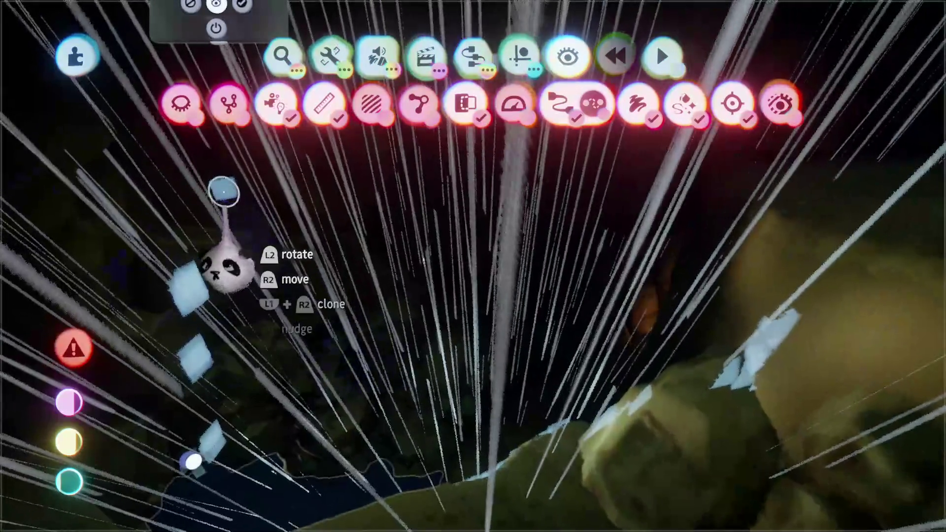
Enter paint mode, open the painted light patches' settings, then return to painting
{"action": "left_click", "coordinate": [221, 189]}
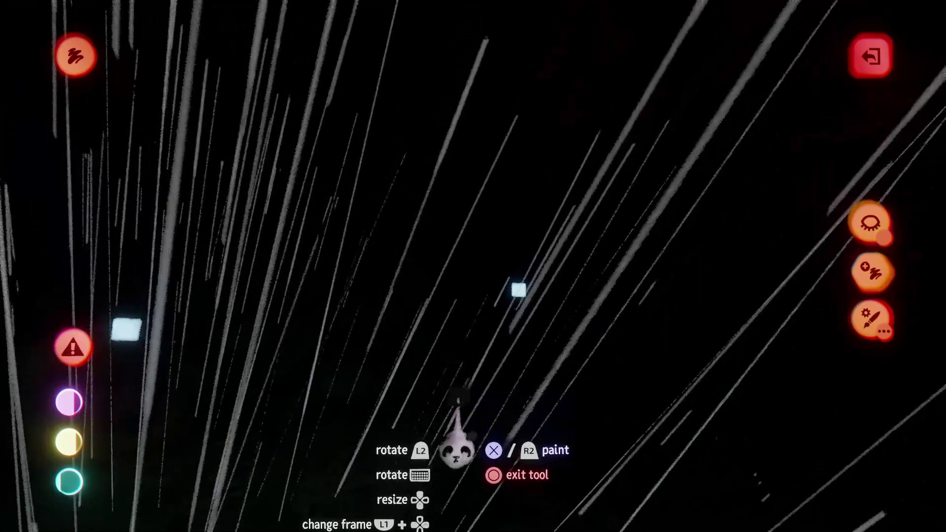
{"action": "key", "text": "Escape"}
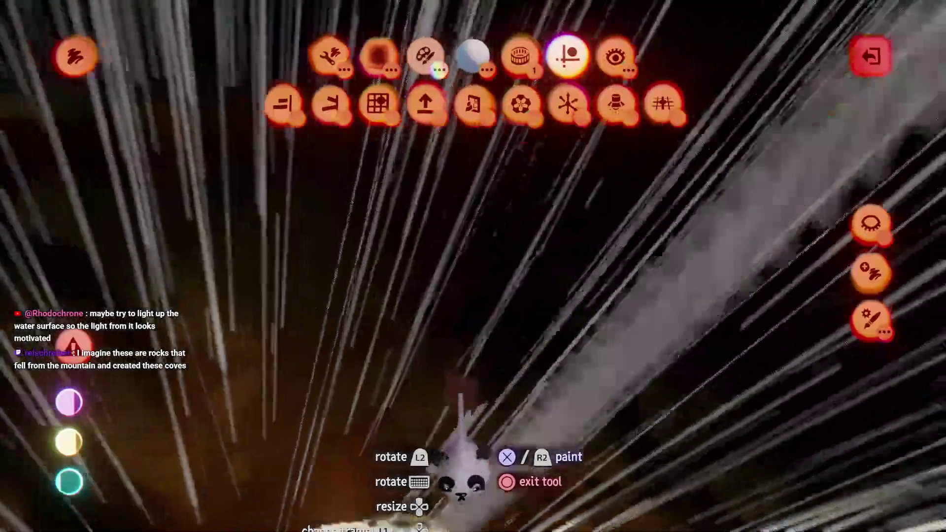
{"action": "key", "text": "Escape"}
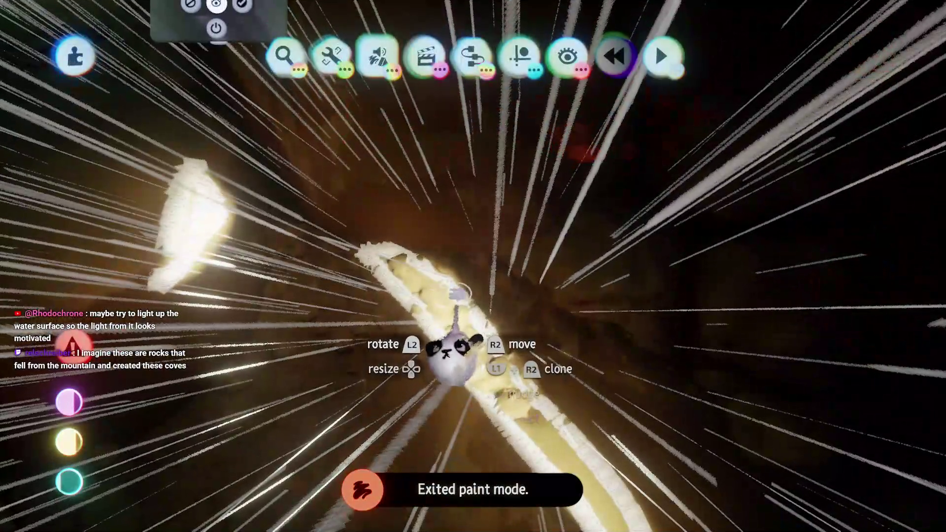
{"action": "left_click", "coordinate": [458, 294]}
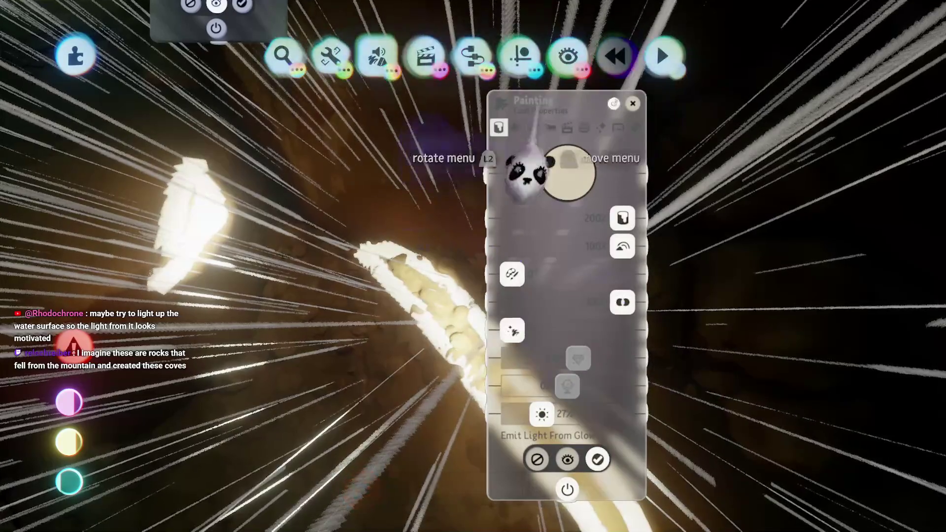
{"action": "key", "text": "Return"}
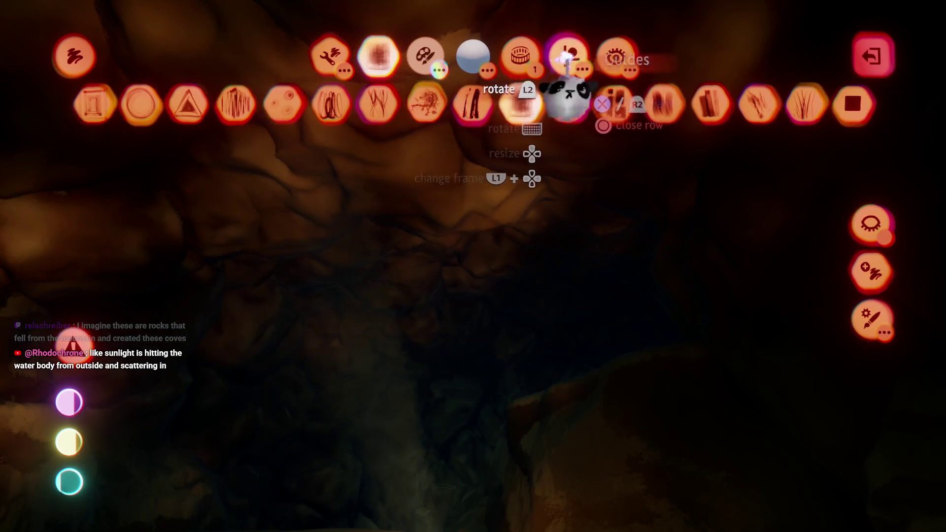
Start a new painting facing the cave rocks, then leave paint mode and move the second coat panel aside
{"action": "left_click", "coordinate": [870, 270]}
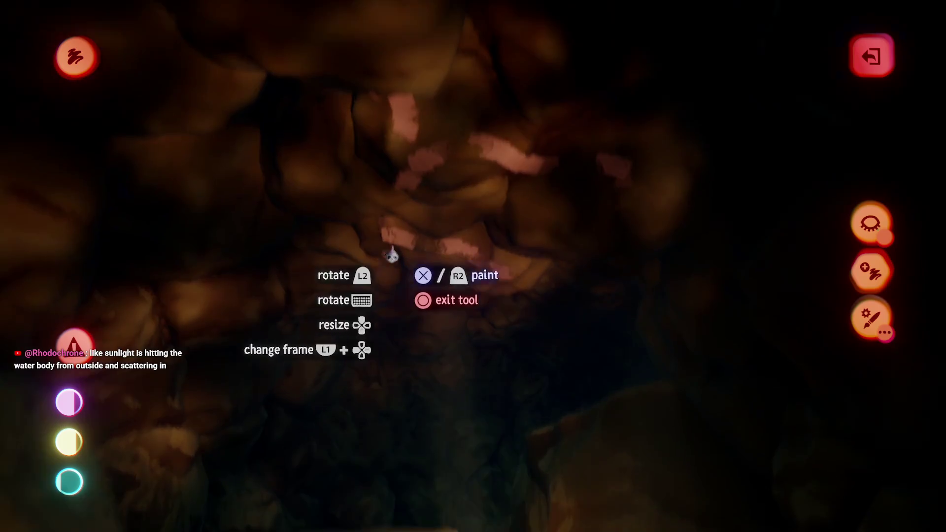
{"action": "left_click_drag", "start_coordinate": [390, 254], "coordinate": [418, 126]}
{"action": "mouse_move", "coordinate": [455, 170]}
{"action": "left_mouse_down"}
{"action": "mouse_move", "coordinate": [285, 274]}
{"action": "mouse_move", "coordinate": [338, 253]}
{"action": "mouse_move", "coordinate": [391, 152]}
{"action": "mouse_move", "coordinate": [436, 180]}
{"action": "mouse_move", "coordinate": [448, 129]}
{"action": "mouse_move", "coordinate": [408, 216]}
{"action": "mouse_move", "coordinate": [441, 385]}
{"action": "mouse_move", "coordinate": [552, 345]}
{"action": "mouse_move", "coordinate": [378, 355]}
{"action": "mouse_move", "coordinate": [537, 239]}
{"action": "mouse_move", "coordinate": [437, 190]}
{"action": "mouse_move", "coordinate": [492, 366]}
{"action": "left_mouse_up"}
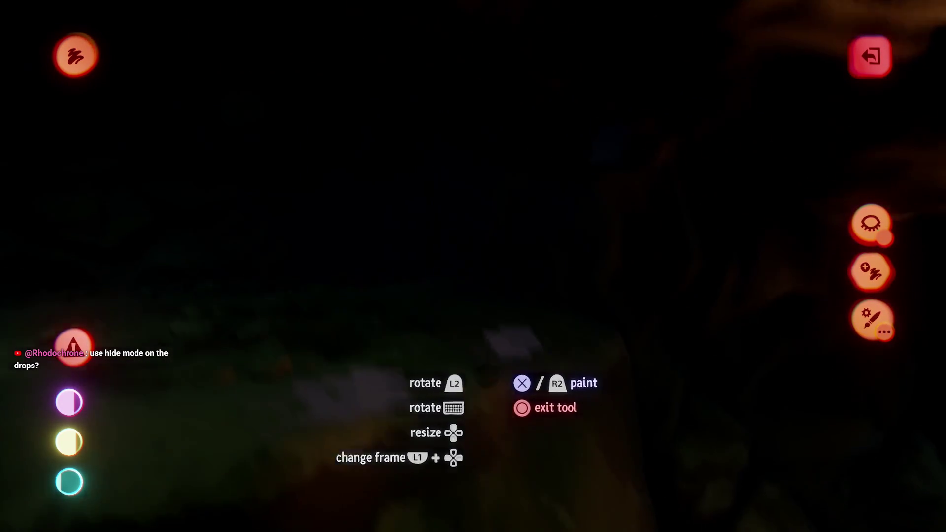
{"action": "key", "text": "Escape"}
{"action": "mouse_move", "coordinate": [388, 377]}
{"action": "left_mouse_down"}
{"action": "mouse_move", "coordinate": [528, 412]}
{"action": "mouse_move", "coordinate": [390, 380]}
{"action": "mouse_move", "coordinate": [261, 241]}
{"action": "left_mouse_up"}
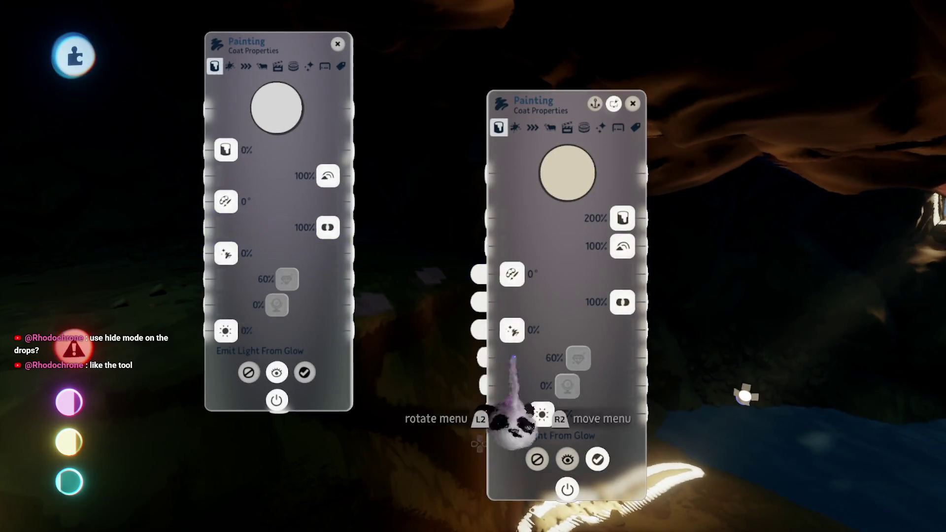
Tint the new painting tan and raise its Emit Light From Glow to 28%
{"action": "left_click_drag", "start_coordinate": [542, 401], "coordinate": [602, 335]}
{"action": "mouse_move", "coordinate": [364, 338]}
{"action": "left_mouse_down"}
{"action": "mouse_move", "coordinate": [486, 379]}
{"action": "mouse_move", "coordinate": [508, 375]}
{"action": "mouse_move", "coordinate": [432, 368]}
{"action": "left_mouse_up"}
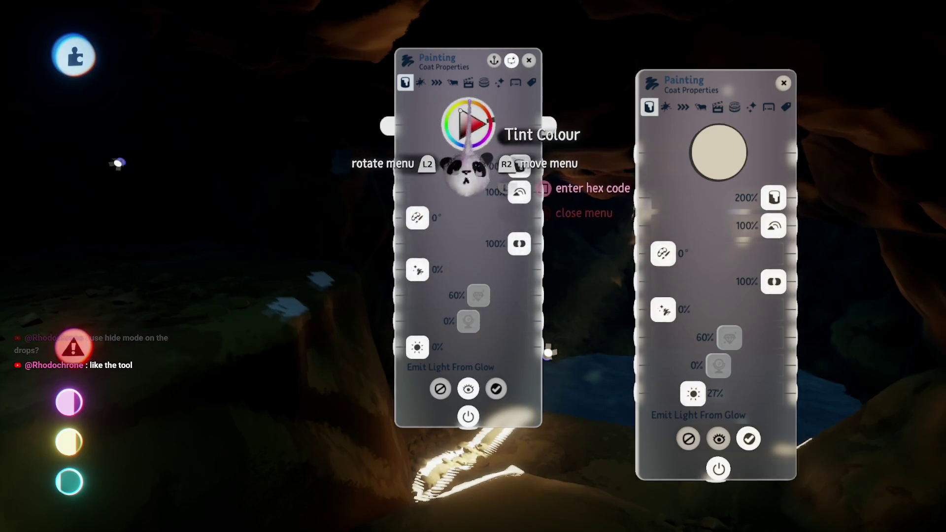
{"action": "left_click", "coordinate": [471, 138]}
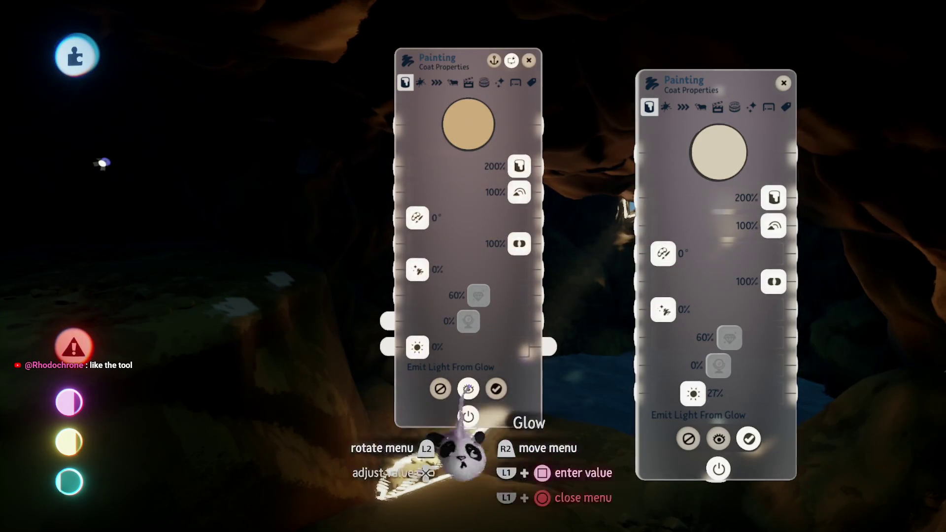
{"action": "left_click_drag", "start_coordinate": [439, 347], "coordinate": [443, 348]}
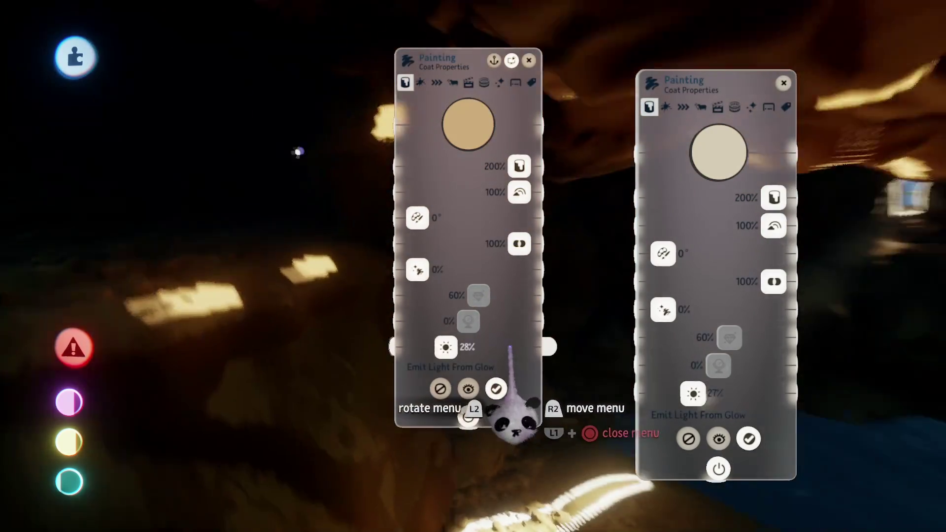
{"action": "key", "text": "Escape"}
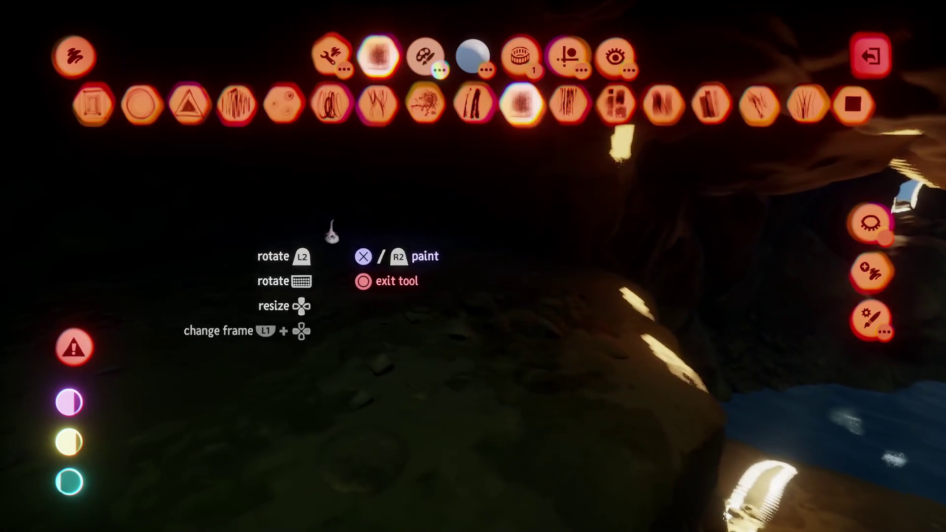
Stamp two glowing tan patches onto the rock with the flat stamp brush, then leave paint mode
{"action": "left_click", "coordinate": [282, 103]}
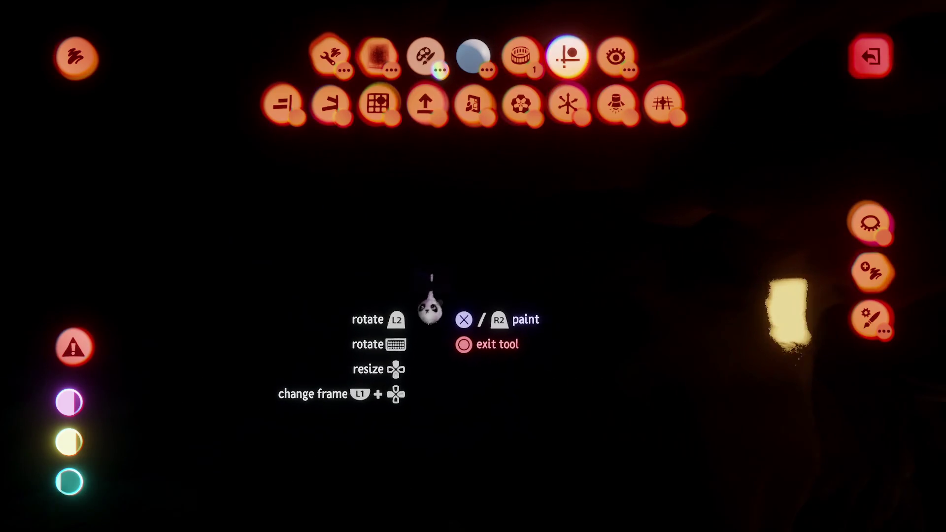
{"action": "left_click", "coordinate": [434, 298]}
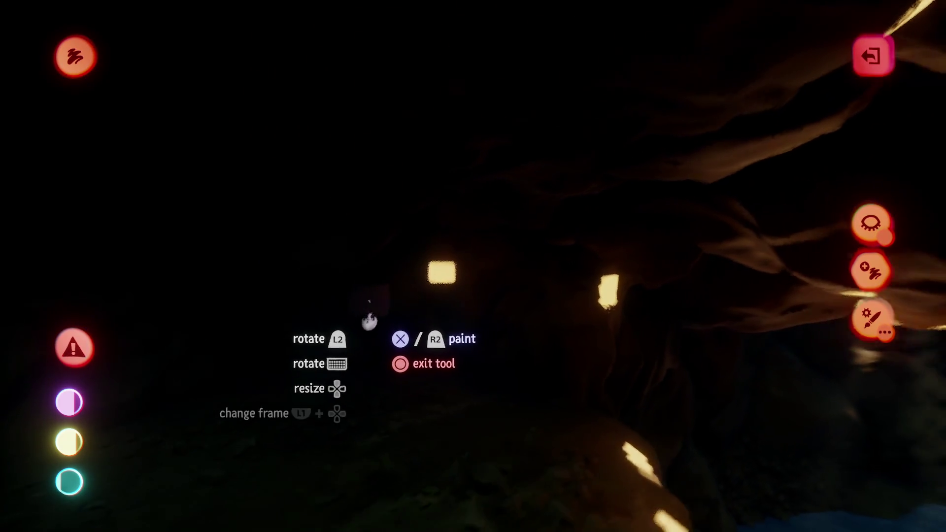
{"action": "left_click", "coordinate": [334, 318]}
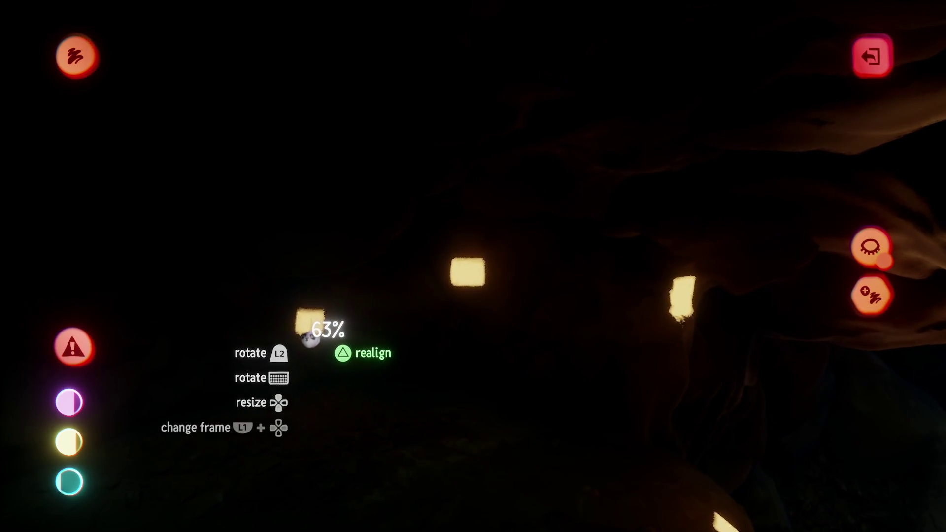
{"action": "mouse_move", "coordinate": [309, 338]}
{"action": "left_mouse_down"}
{"action": "mouse_move", "coordinate": [382, 433]}
{"action": "mouse_move", "coordinate": [371, 431]}
{"action": "left_mouse_up"}
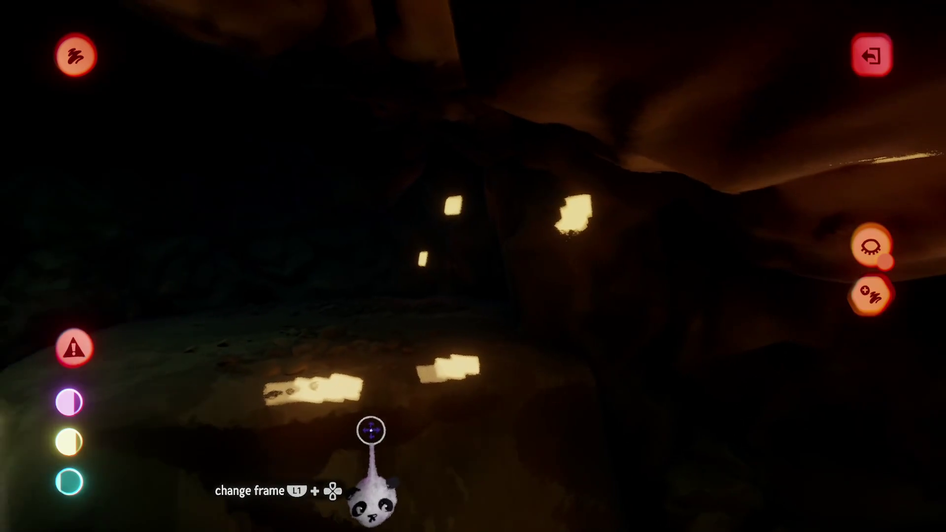
{"action": "key", "text": "Escape"}
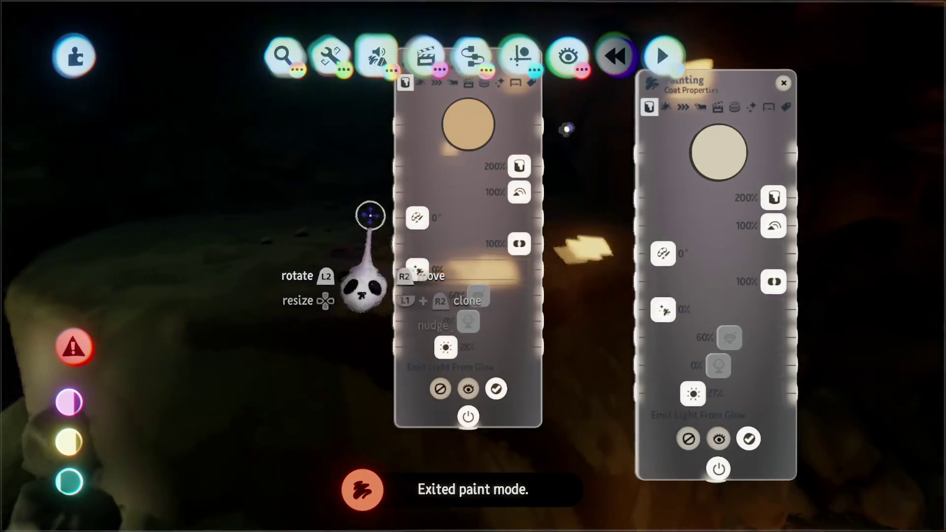
Hide the rain effect with the hiding tool while editing
{"action": "left_click", "coordinate": [562, 58]}
{"action": "left_click", "coordinate": [185, 101]}
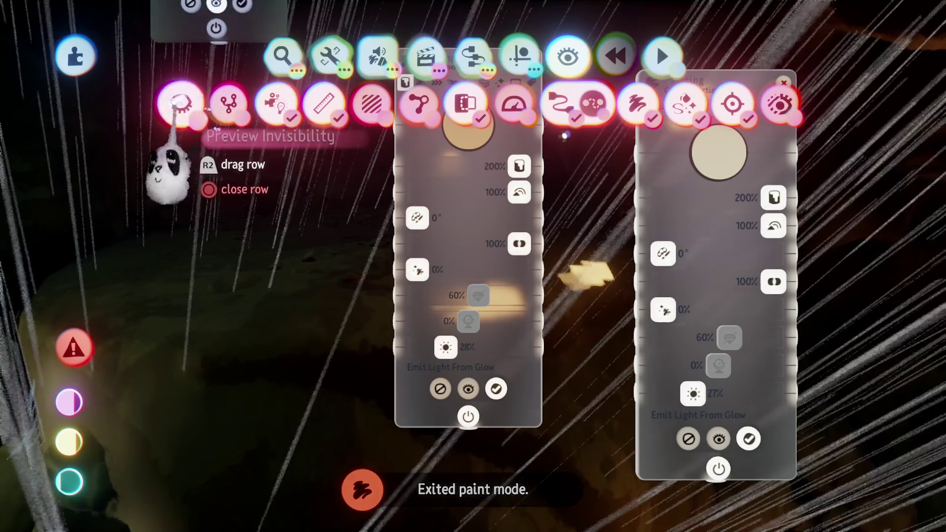
{"action": "left_click", "coordinate": [378, 55]}
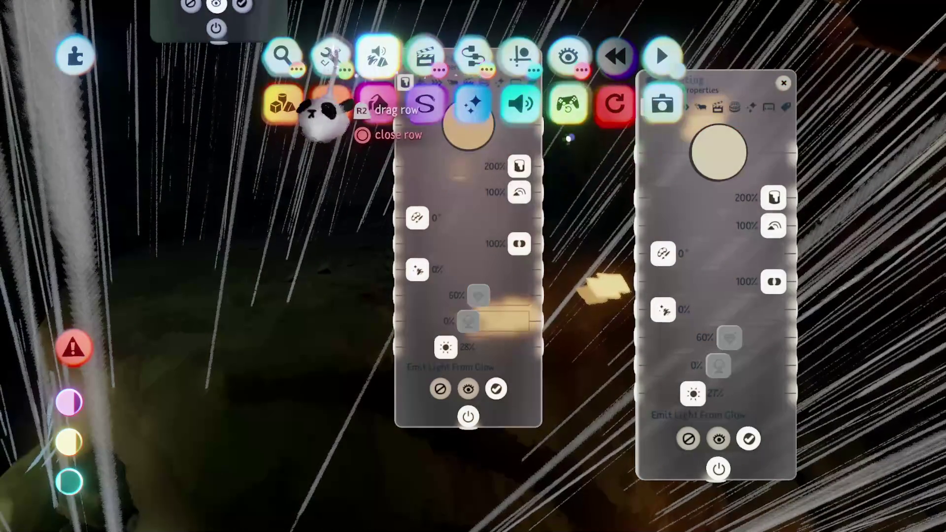
{"action": "left_click", "coordinate": [330, 56]}
{"action": "left_click", "coordinate": [567, 104]}
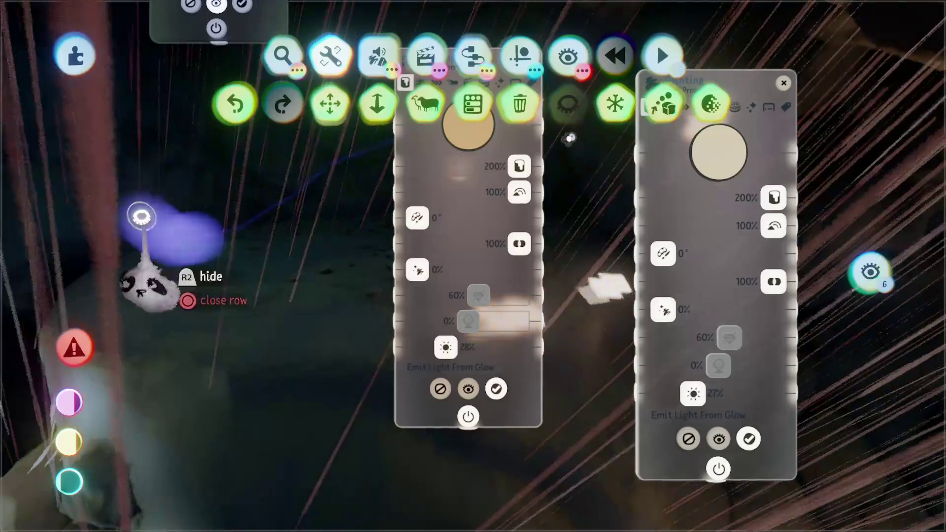
{"action": "left_click", "coordinate": [117, 212]}
{"action": "key", "text": "Escape"}
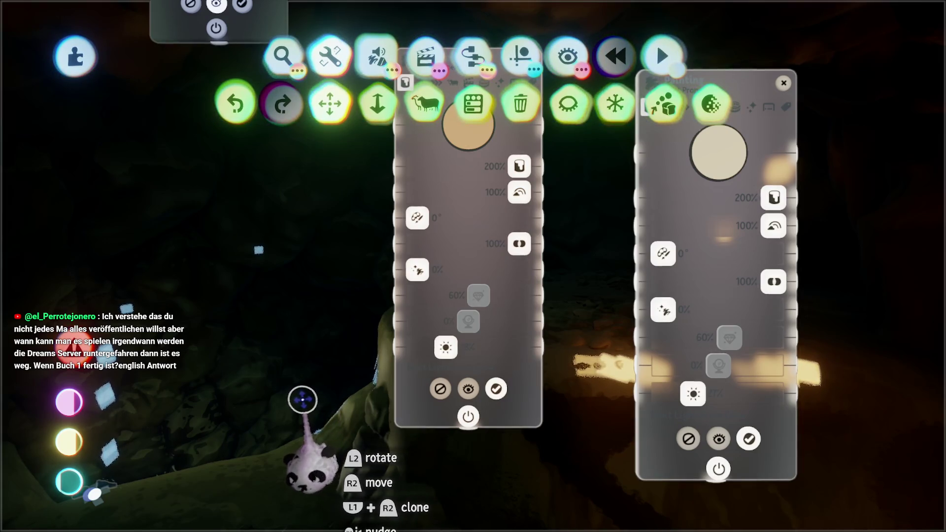
Move the settings panels aside, leave paint mode and choose the Number Displayer gadget
{"action": "left_click_drag", "start_coordinate": [304, 399], "coordinate": [300, 391]}
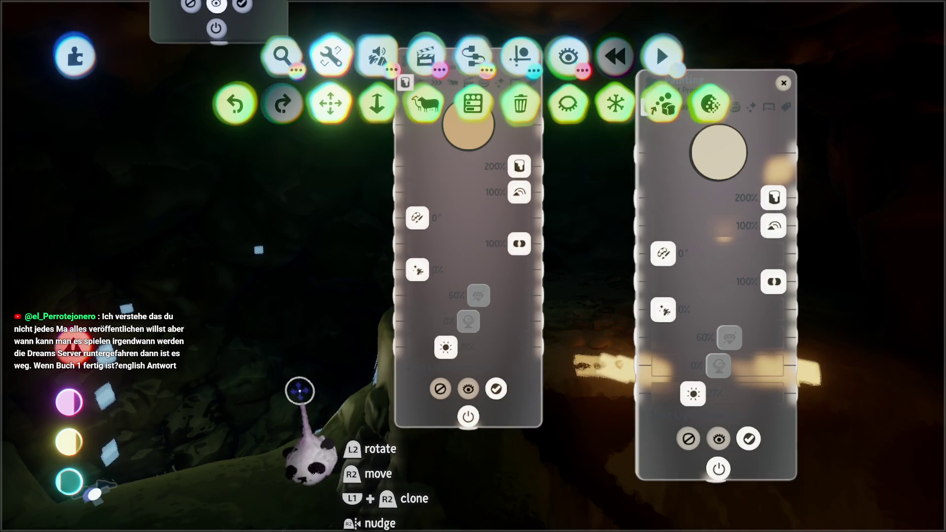
{"action": "mouse_move", "coordinate": [290, 432]}
{"action": "left_mouse_down"}
{"action": "mouse_move", "coordinate": [275, 448]}
{"action": "mouse_move", "coordinate": [177, 340]}
{"action": "mouse_move", "coordinate": [191, 327]}
{"action": "mouse_move", "coordinate": [182, 353]}
{"action": "mouse_move", "coordinate": [194, 363]}
{"action": "mouse_move", "coordinate": [217, 355]}
{"action": "mouse_move", "coordinate": [127, 237]}
{"action": "mouse_move", "coordinate": [154, 308]}
{"action": "mouse_move", "coordinate": [150, 188]}
{"action": "mouse_move", "coordinate": [156, 225]}
{"action": "mouse_move", "coordinate": [183, 254]}
{"action": "mouse_move", "coordinate": [160, 255]}
{"action": "mouse_move", "coordinate": [250, 209]}
{"action": "mouse_move", "coordinate": [478, 269]}
{"action": "mouse_move", "coordinate": [175, 258]}
{"action": "mouse_move", "coordinate": [234, 207]}
{"action": "mouse_move", "coordinate": [140, 382]}
{"action": "mouse_move", "coordinate": [122, 440]}
{"action": "mouse_move", "coordinate": [88, 480]}
{"action": "mouse_move", "coordinate": [196, 450]}
{"action": "mouse_move", "coordinate": [192, 325]}
{"action": "mouse_move", "coordinate": [222, 216]}
{"action": "mouse_move", "coordinate": [480, 276]}
{"action": "mouse_move", "coordinate": [507, 355]}
{"action": "mouse_move", "coordinate": [623, 163]}
{"action": "mouse_move", "coordinate": [321, 392]}
{"action": "mouse_move", "coordinate": [286, 395]}
{"action": "left_mouse_up"}
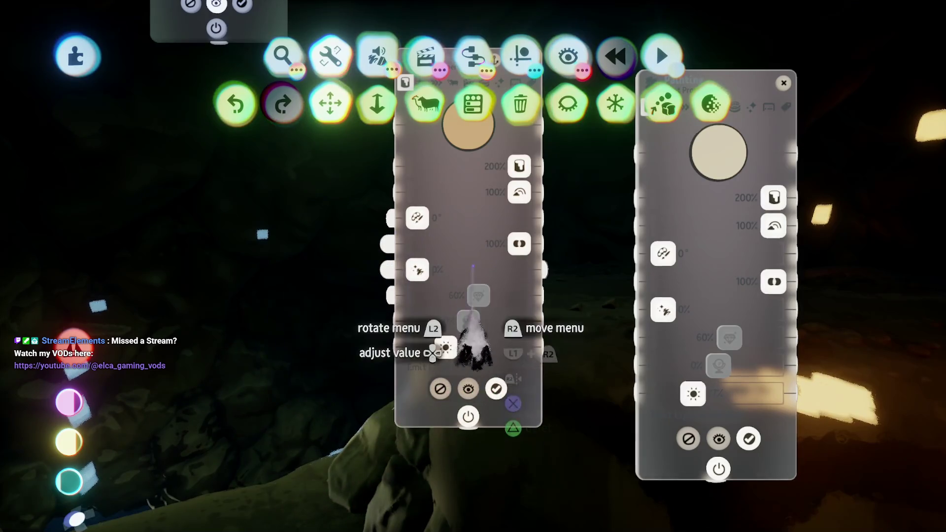
{"action": "mouse_move", "coordinate": [453, 245]}
{"action": "left_mouse_down"}
{"action": "mouse_move", "coordinate": [296, 391]}
{"action": "mouse_move", "coordinate": [211, 338]}
{"action": "left_mouse_up"}
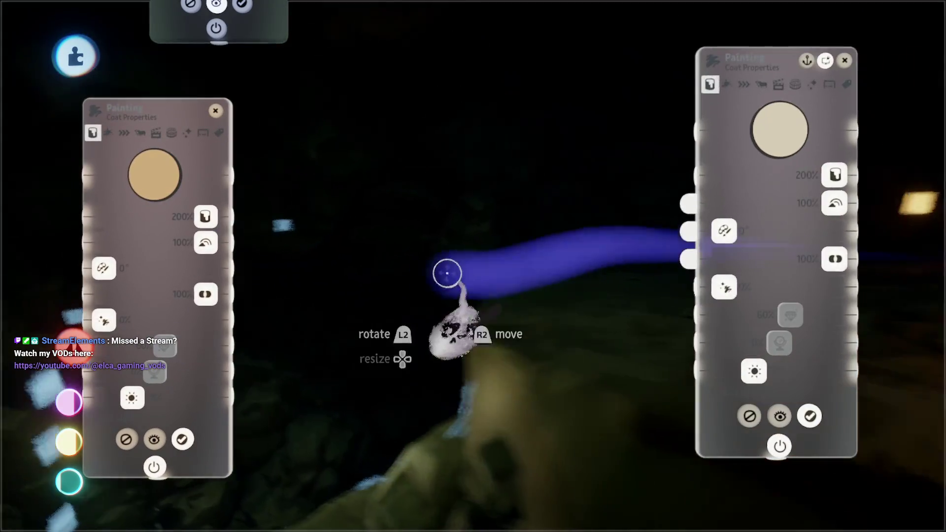
{"action": "left_click_drag", "start_coordinate": [447, 274], "coordinate": [396, 256]}
{"action": "left_click", "coordinate": [375, 235]}
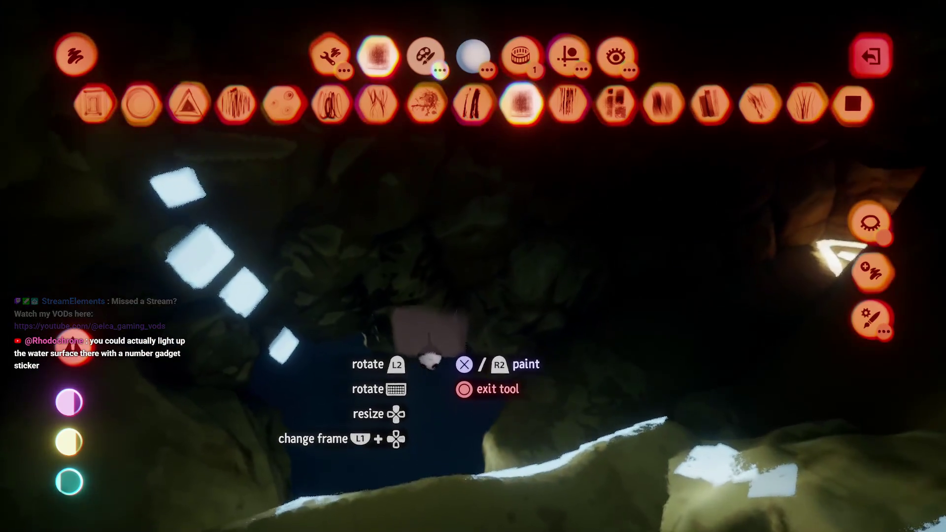
{"action": "key", "text": "Escape"}
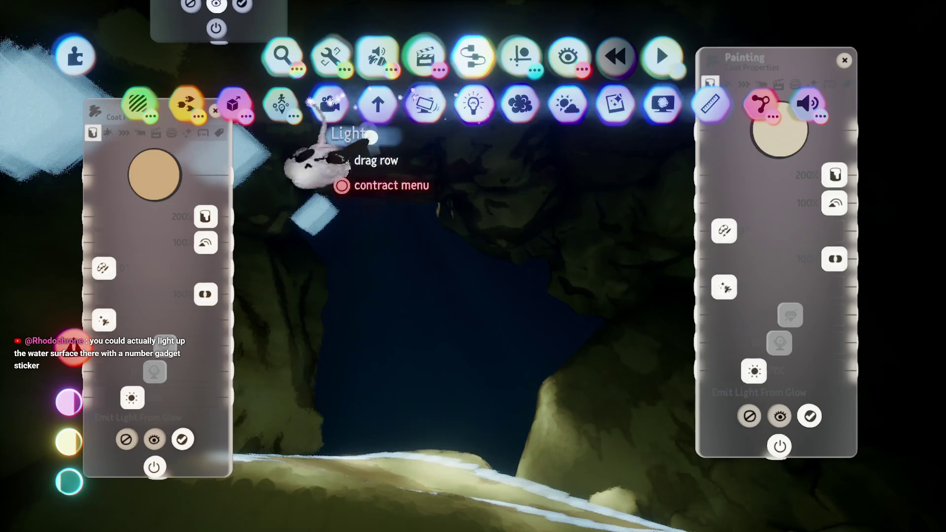
{"action": "left_click", "coordinate": [507, 103]}
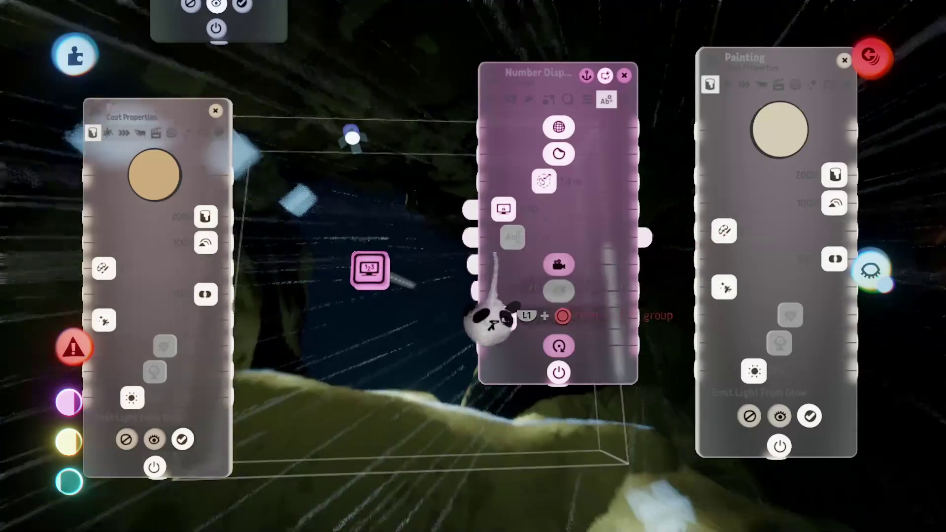
Place the Number Displayer gadget in the cave and shift it down-left
{"action": "left_click_drag", "start_coordinate": [493, 320], "coordinate": [650, 334]}
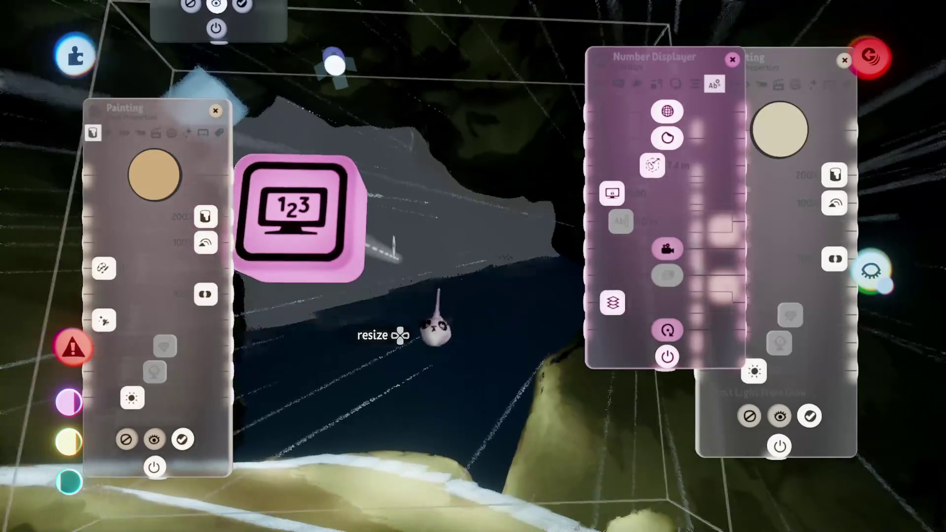
{"action": "left_click_drag", "start_coordinate": [471, 351], "coordinate": [488, 331]}
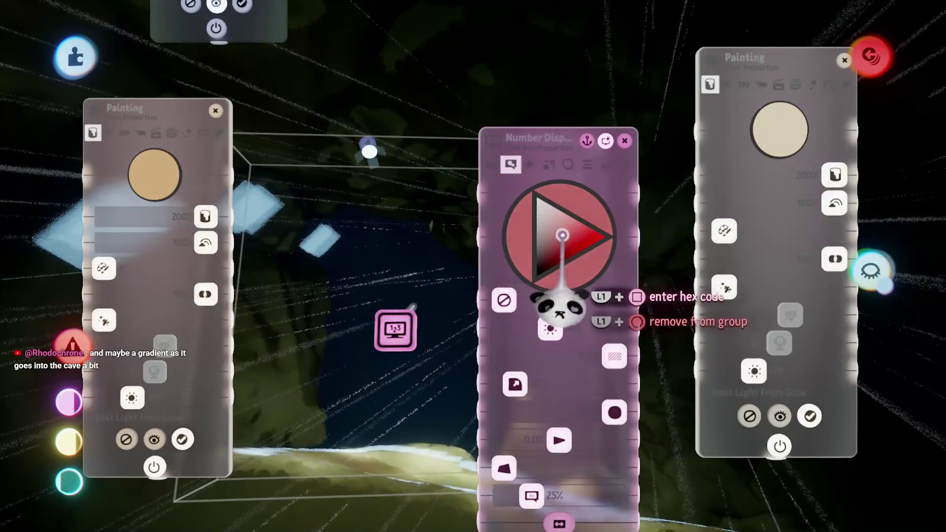
{"action": "mouse_move", "coordinate": [415, 291]}
{"action": "left_mouse_down"}
{"action": "mouse_move", "coordinate": [395, 286]}
{"action": "mouse_move", "coordinate": [393, 303]}
{"action": "mouse_move", "coordinate": [380, 300]}
{"action": "mouse_move", "coordinate": [386, 313]}
{"action": "mouse_move", "coordinate": [397, 312]}
{"action": "mouse_move", "coordinate": [385, 285]}
{"action": "left_mouse_up"}
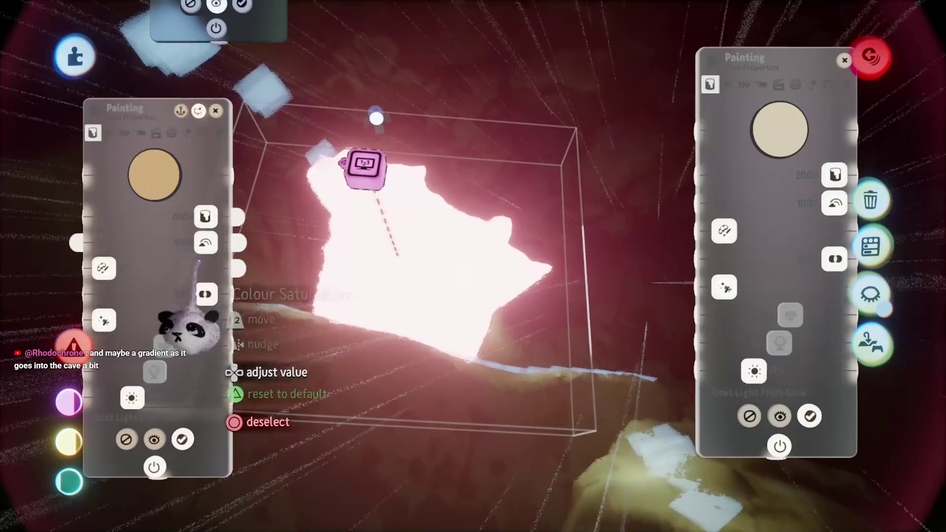
Shrink the display's glowing box to about 70% and raise its top to make it taller
{"action": "left_click", "coordinate": [377, 200]}
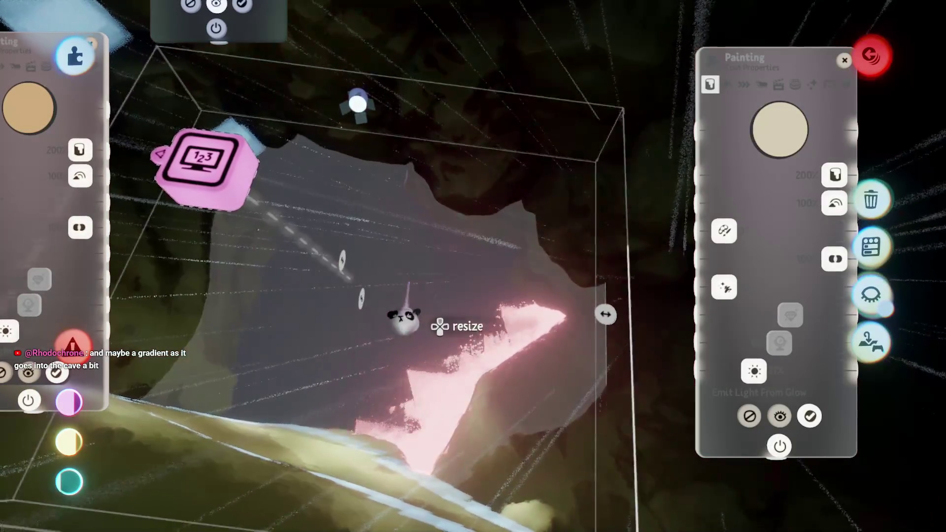
{"action": "left_click_drag", "start_coordinate": [404, 320], "coordinate": [414, 327]}
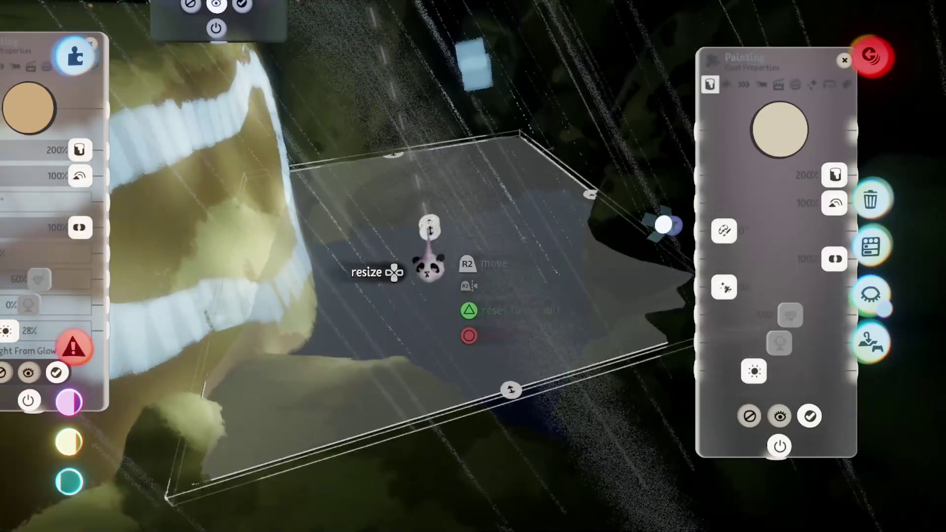
{"action": "left_click_drag", "start_coordinate": [429, 267], "coordinate": [413, 126]}
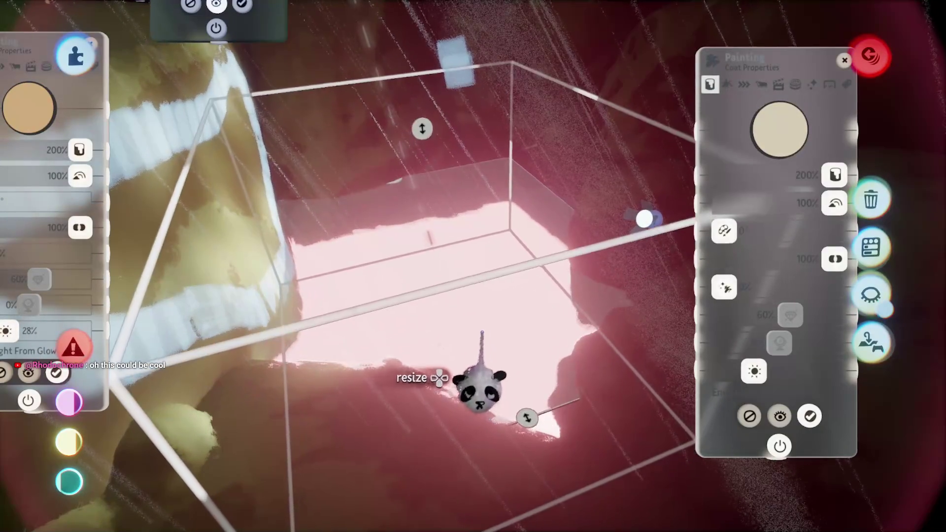
{"action": "key", "text": "Tab"}
{"action": "left_click", "coordinate": [520, 56]}
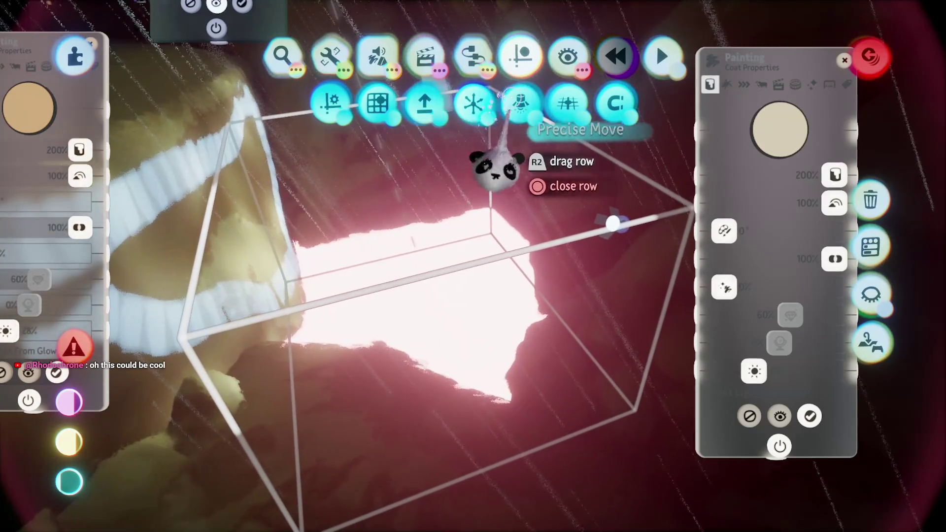
{"action": "key", "text": "Escape"}
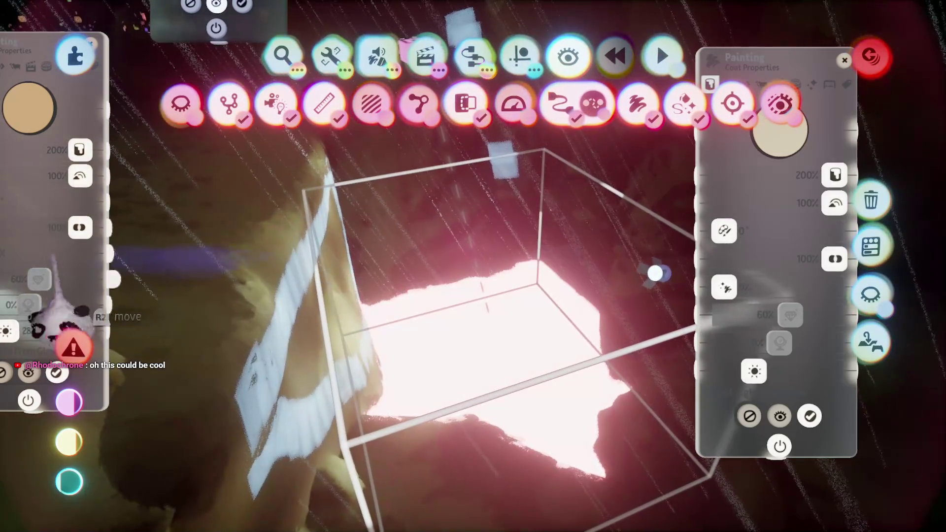
Reopen the Number Display settings and enlarge the glowing box to about 92%
{"action": "mouse_move", "coordinate": [411, 274]}
{"action": "left_mouse_down"}
{"action": "mouse_move", "coordinate": [295, 348]}
{"action": "mouse_move", "coordinate": [269, 330]}
{"action": "left_mouse_up"}
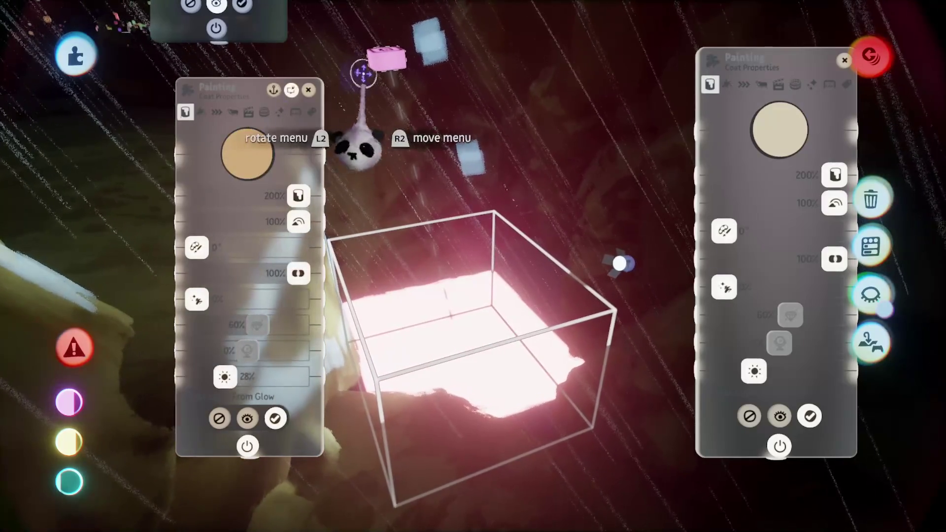
{"action": "left_click", "coordinate": [392, 177]}
{"action": "left_click", "coordinate": [559, 71]}
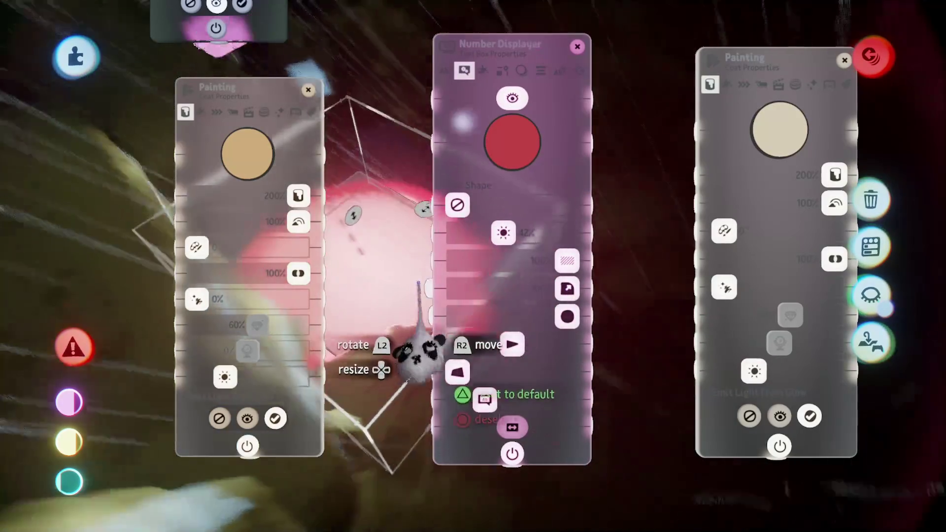
{"action": "mouse_move", "coordinate": [440, 364]}
{"action": "left_mouse_down"}
{"action": "mouse_move", "coordinate": [165, 375]}
{"action": "mouse_move", "coordinate": [133, 261]}
{"action": "left_mouse_up"}
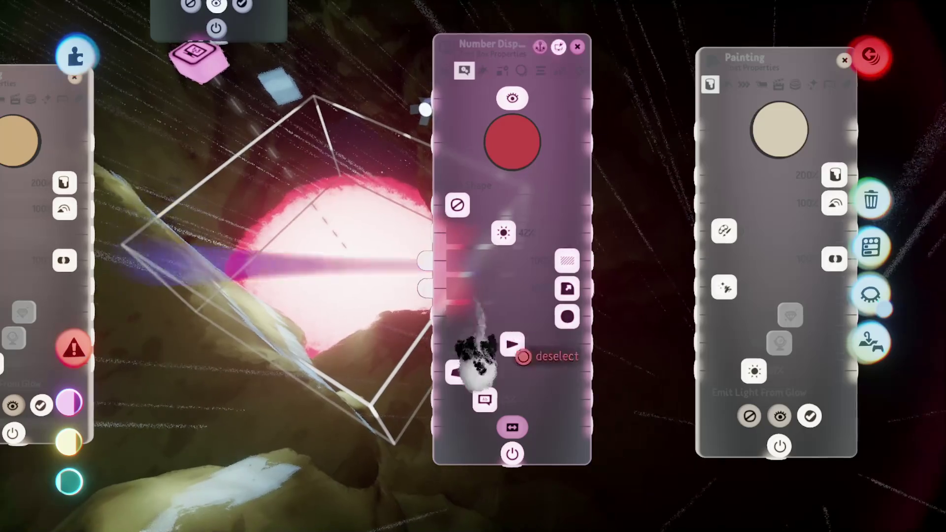
{"action": "left_click_drag", "start_coordinate": [475, 347], "coordinate": [565, 386]}
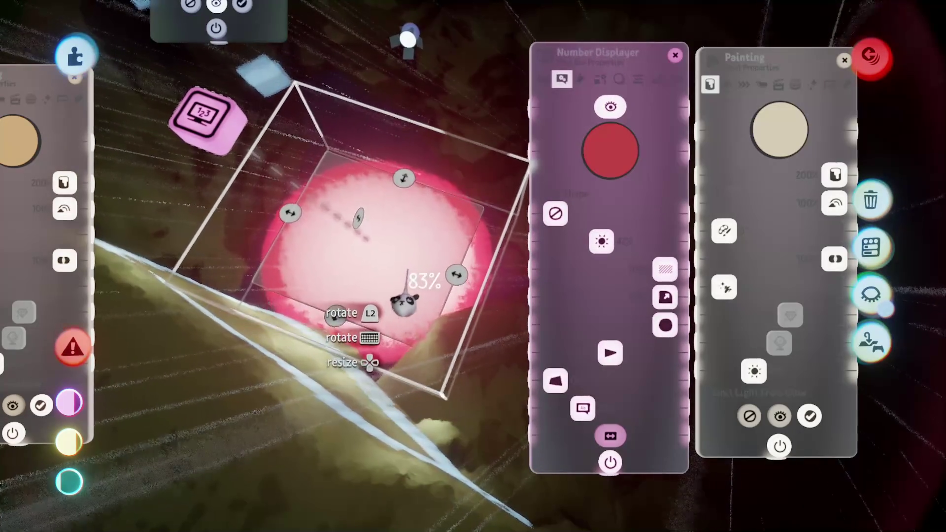
{"action": "left_click_drag", "start_coordinate": [404, 302], "coordinate": [389, 294]}
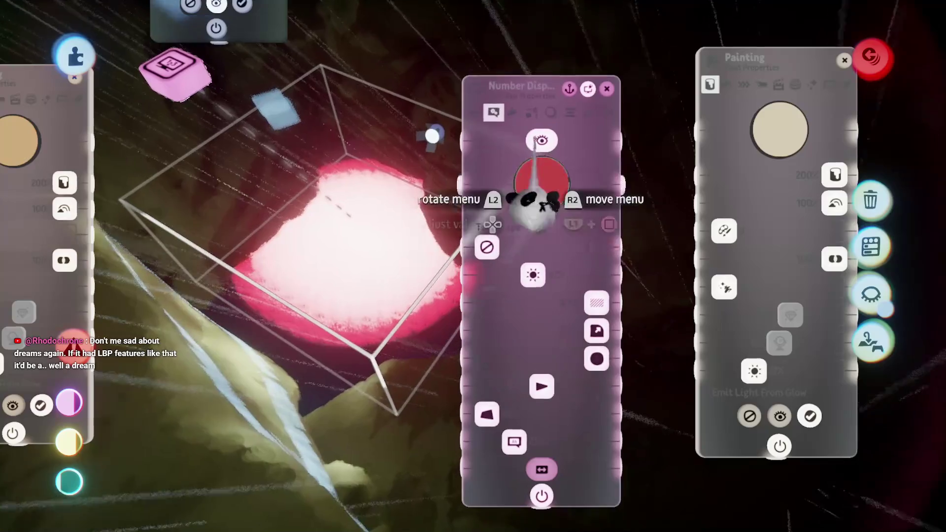
Raise the display's Fade Amount for a fuzzy texture, colour its text box teal and lower its brightness
{"action": "left_click", "coordinate": [511, 113]}
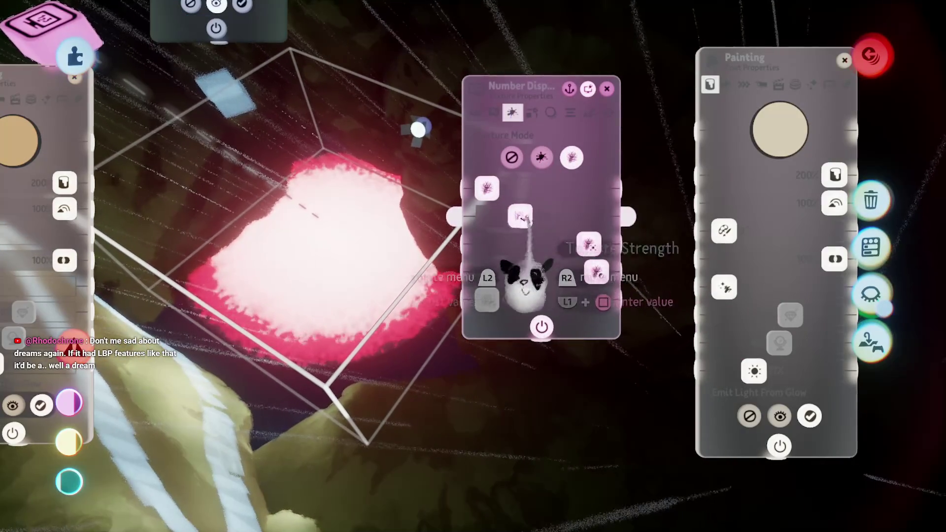
{"action": "left_click_drag", "start_coordinate": [487, 217], "coordinate": [597, 217]}
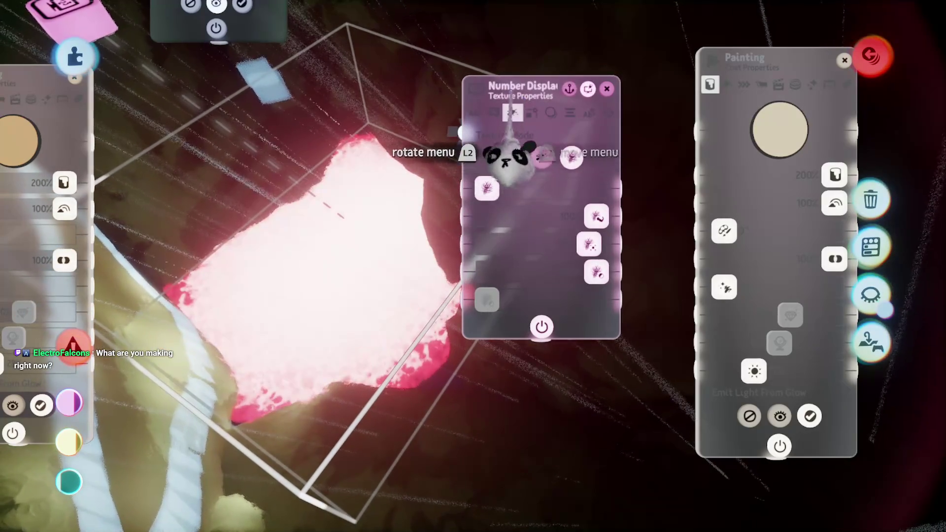
{"action": "left_click", "coordinate": [493, 113]}
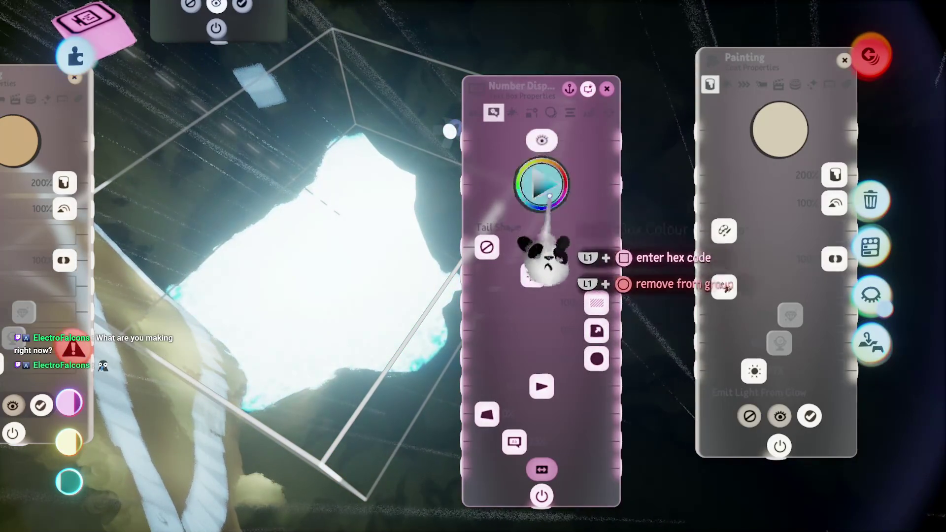
{"action": "left_click_drag", "start_coordinate": [544, 251], "coordinate": [547, 259]}
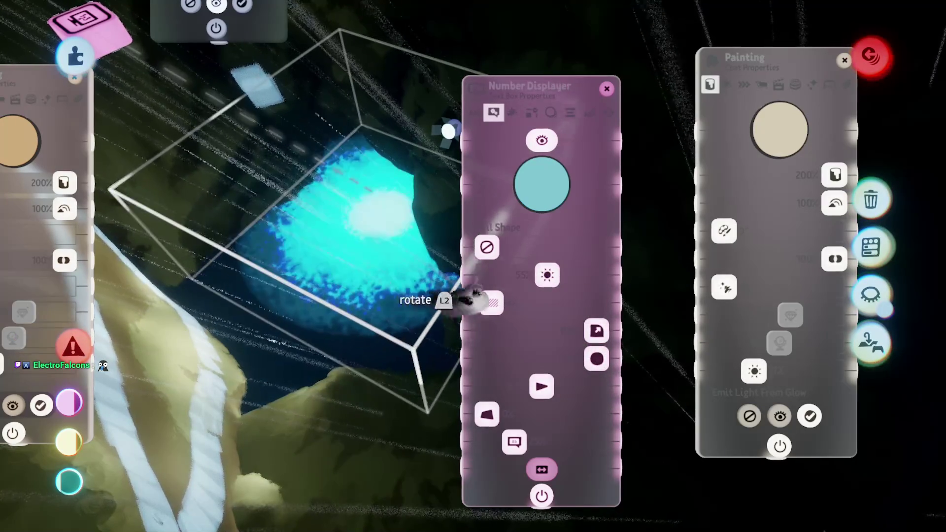
{"action": "left_click_drag", "start_coordinate": [547, 276], "coordinate": [486, 276]}
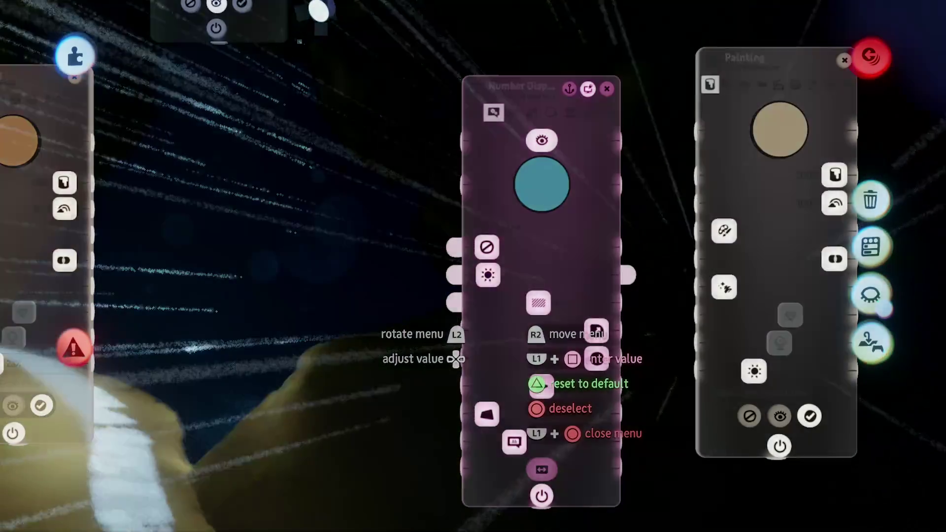
Set the text box brightness to 0.47, then orbit the view around the glowing box
{"action": "left_click", "coordinate": [498, 351]}
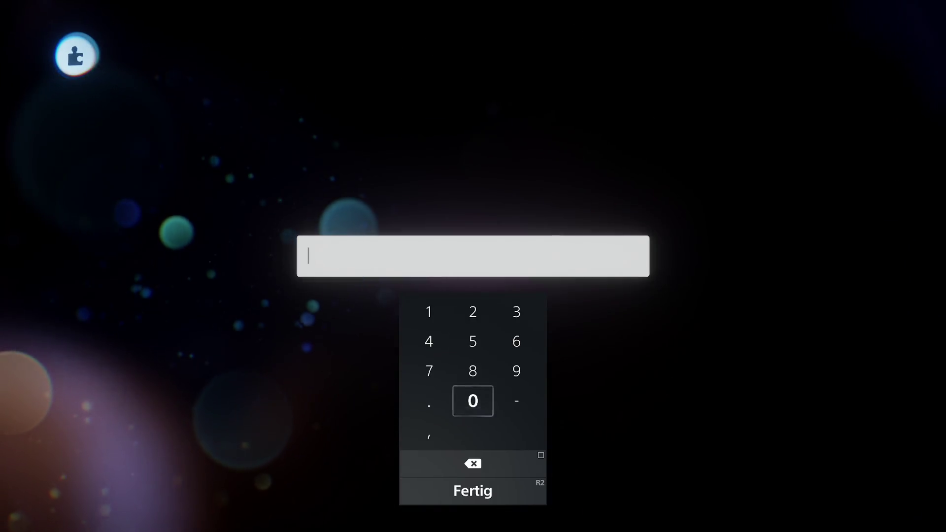
{"action": "type", "text": "."}
{"action": "key", "text": "Escape"}
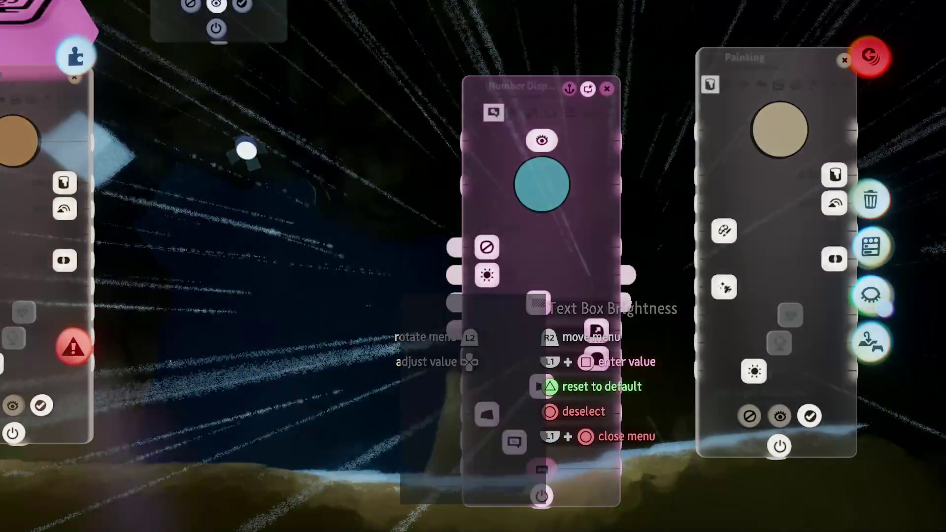
{"action": "left_click", "coordinate": [539, 302]}
{"action": "key", "text": "Escape"}
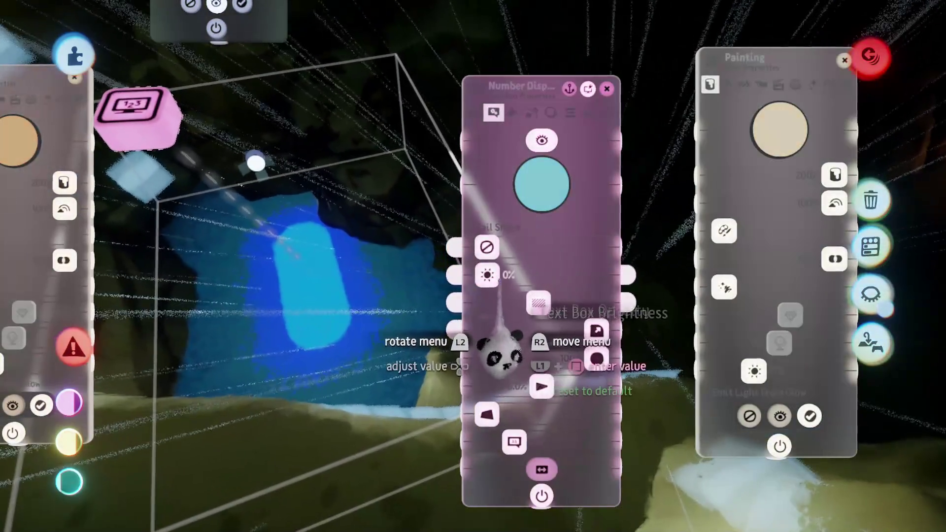
{"action": "left_click", "coordinate": [507, 360]}
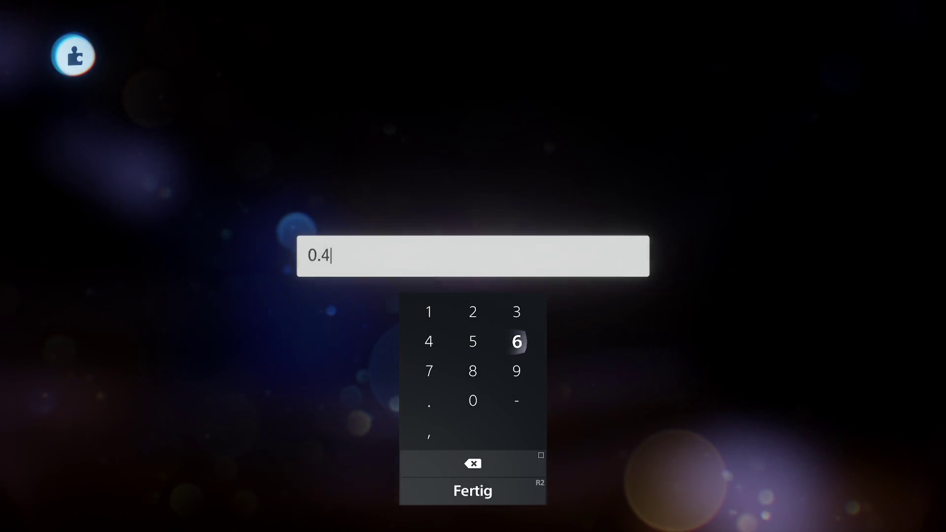
{"action": "type", "text": "3"}
{"action": "key", "text": "Return"}
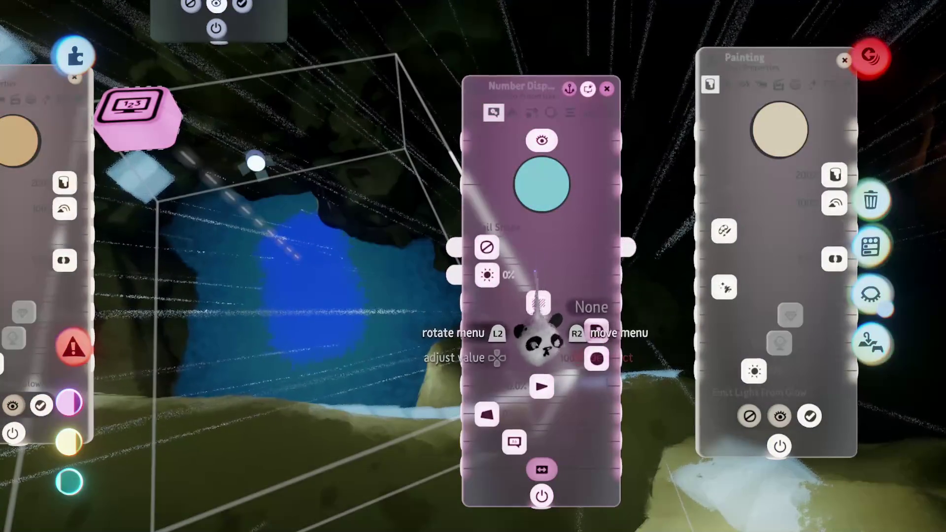
{"action": "left_click", "coordinate": [539, 302]}
{"action": "type", "text": "0.47"}
{"action": "key", "text": "Return"}
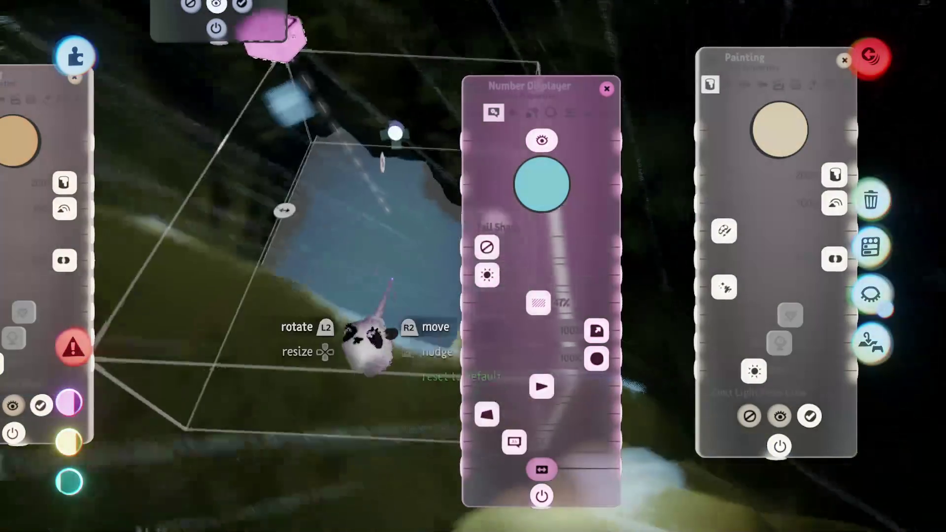
{"action": "left_click_drag", "start_coordinate": [369, 340], "coordinate": [114, 197]}
{"action": "left_click_drag", "start_coordinate": [522, 434], "coordinate": [532, 419]}
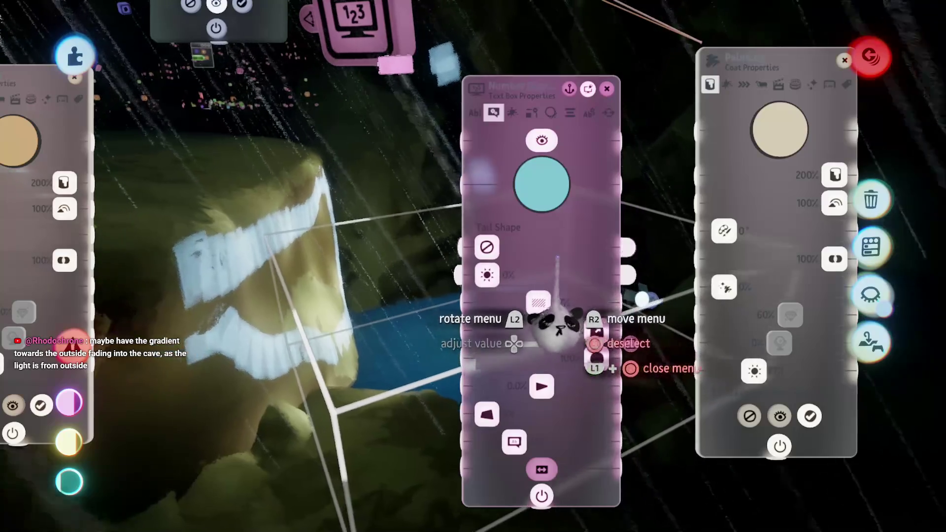
Close the Number Displayer settings and check the painting's coat tint colour
{"action": "key", "text": "Escape"}
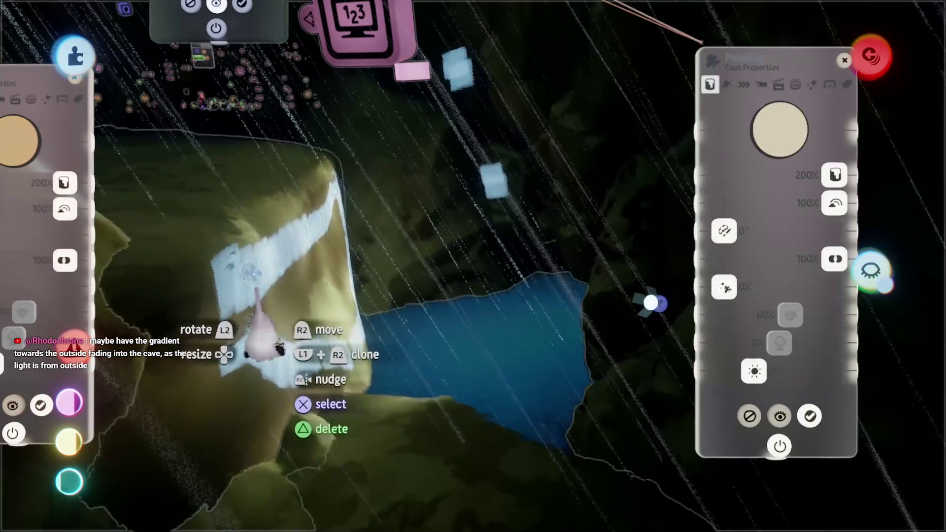
{"action": "key", "text": "Escape"}
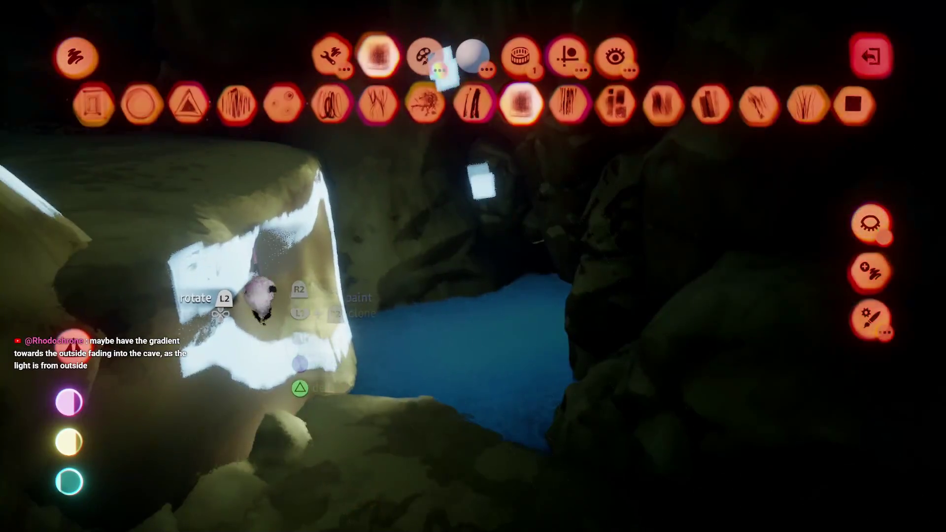
{"action": "key", "text": "Escape"}
{"action": "left_click", "coordinate": [616, 325]}
{"action": "left_click", "coordinate": [561, 170]}
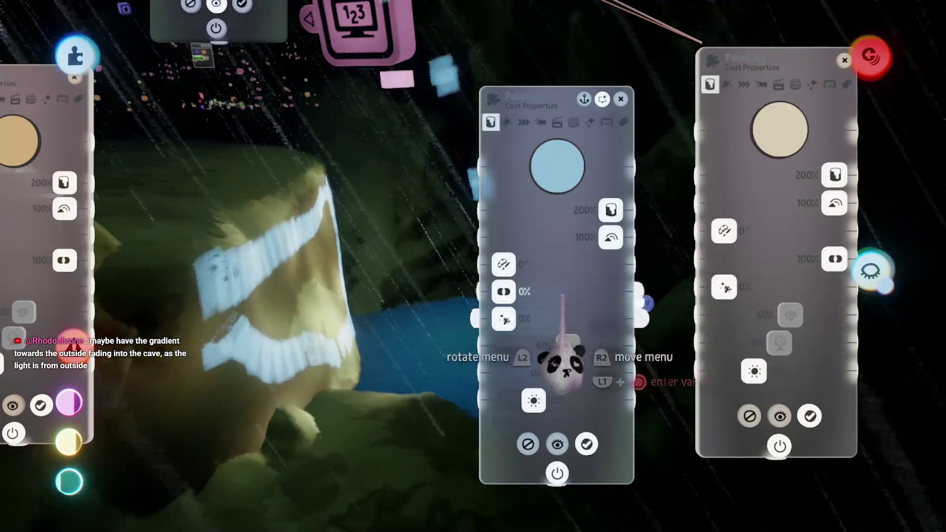
{"action": "key", "text": "Escape"}
{"action": "key", "text": "Escape"}
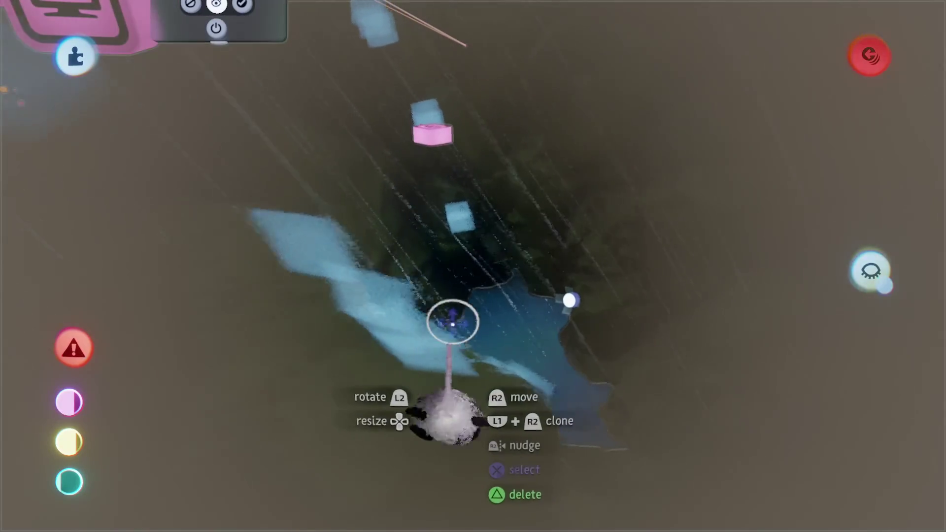
Turn on Preview Invisibility to reveal the hidden white patches, then switch to painting
{"action": "key", "text": "s"}
{"action": "left_click", "coordinate": [518, 58]}
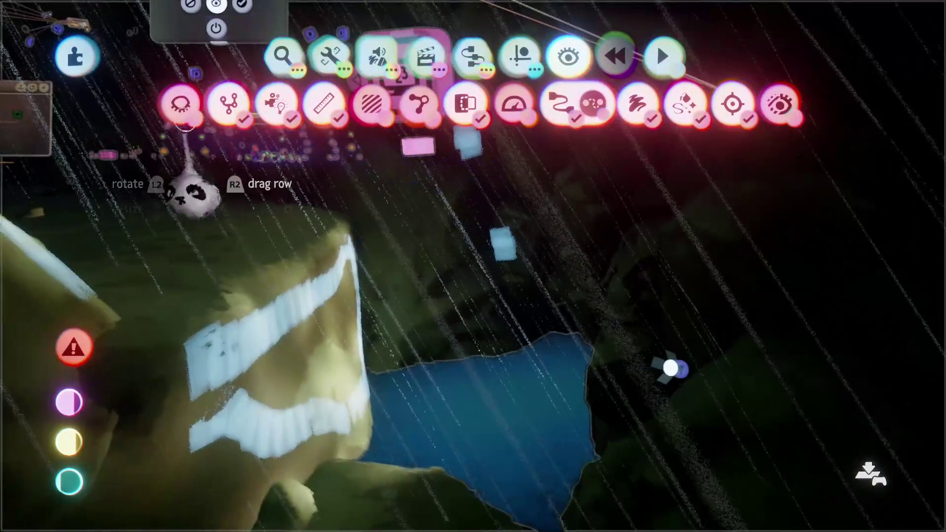
{"action": "key", "text": "Escape"}
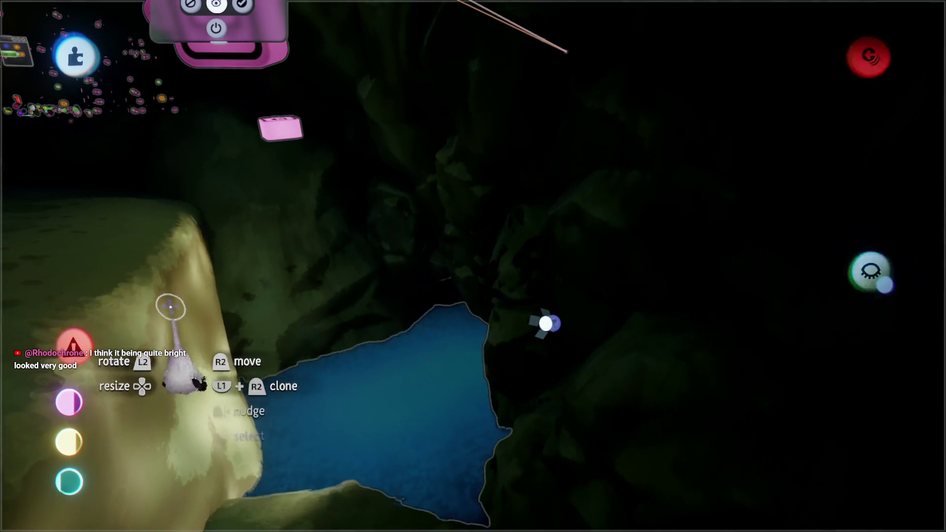
{"action": "key", "text": "space"}
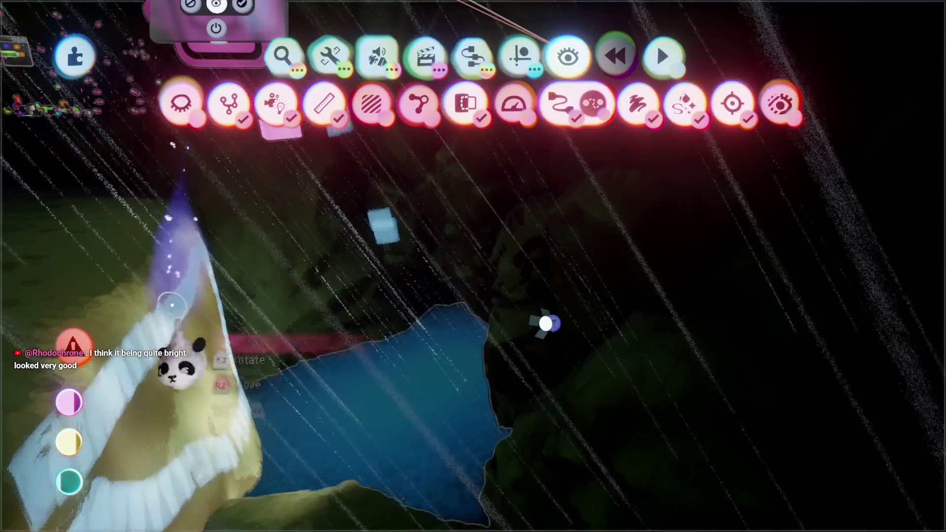
{"action": "left_click", "coordinate": [546, 324]}
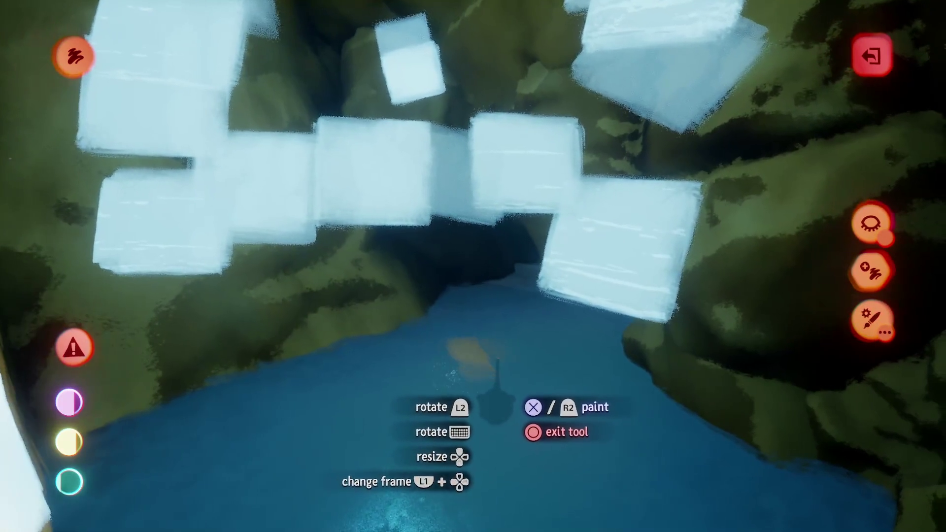
Paint a soft round-brush blob onto the cave water
{"action": "left_click", "coordinate": [478, 360]}
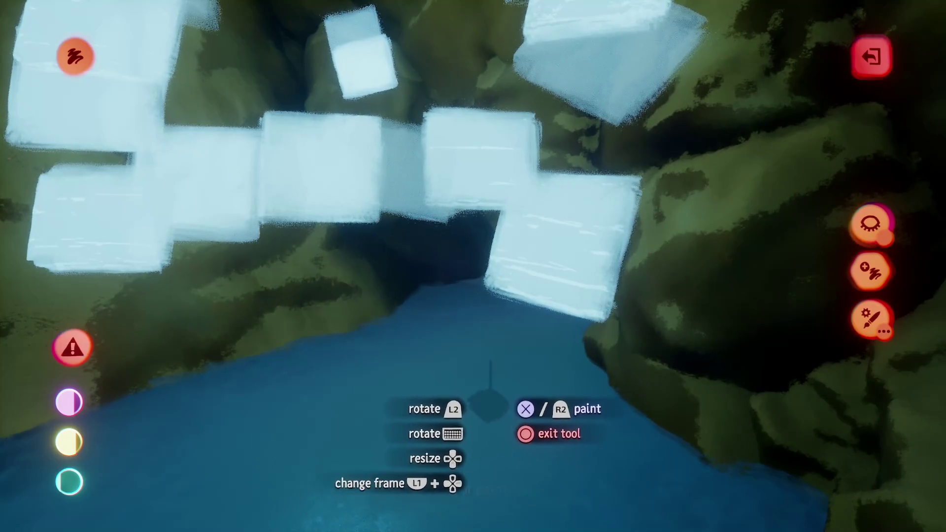
{"action": "key", "text": "Escape"}
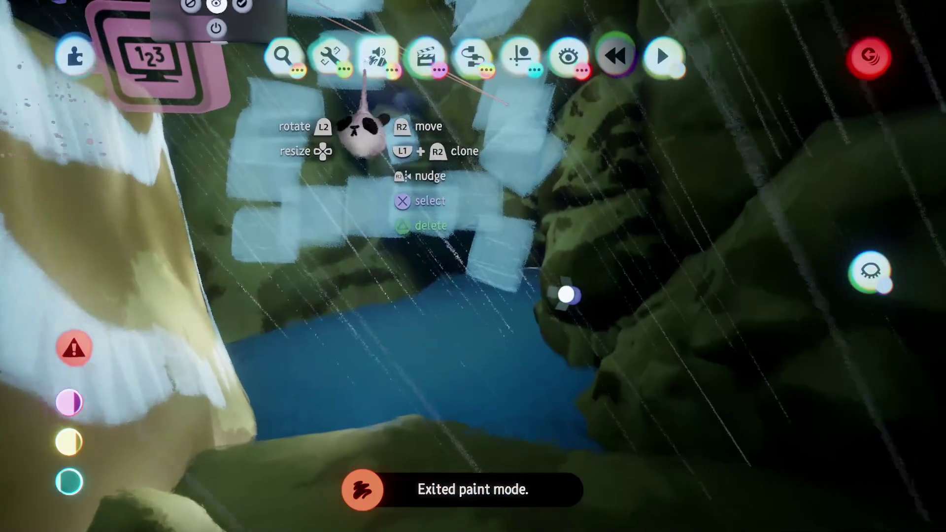
{"action": "left_click", "coordinate": [367, 61]}
{"action": "left_click", "coordinate": [334, 101]}
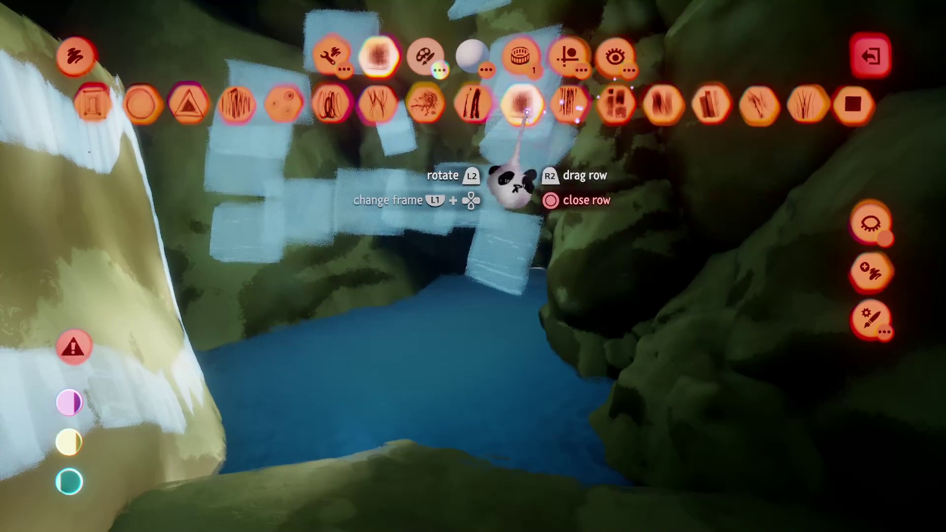
{"action": "left_click", "coordinate": [141, 104]}
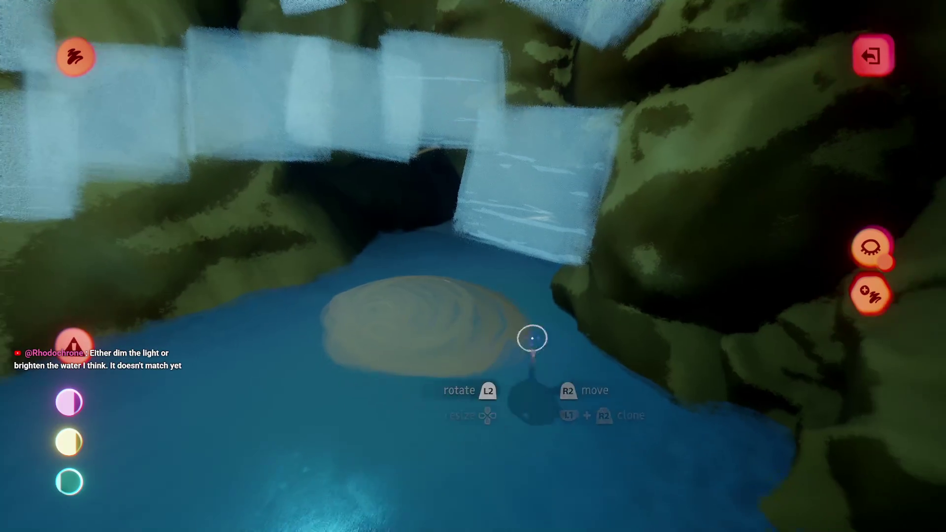
{"action": "key", "text": "Escape"}
Give the water blob full mint-green tint and a stronger glow in its coat settings
{"action": "left_click", "coordinate": [634, 401]}
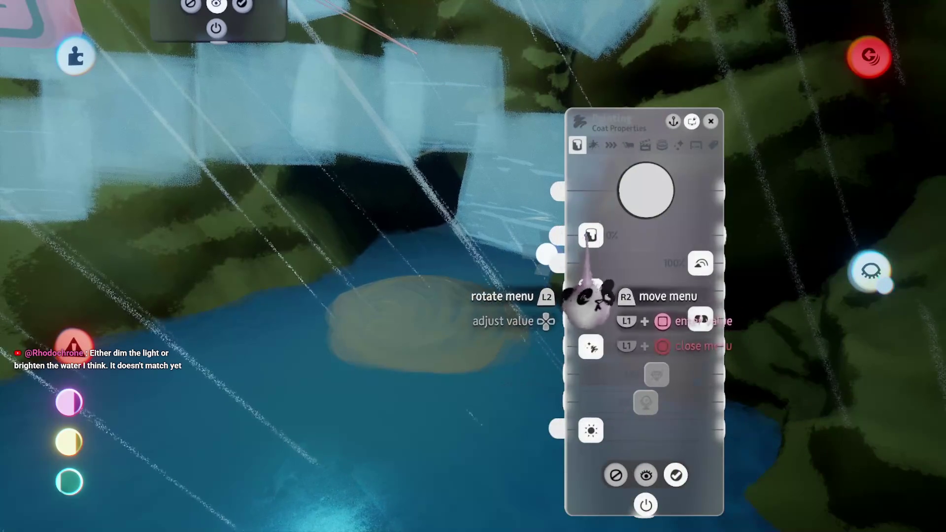
{"action": "left_click", "coordinate": [590, 235]}
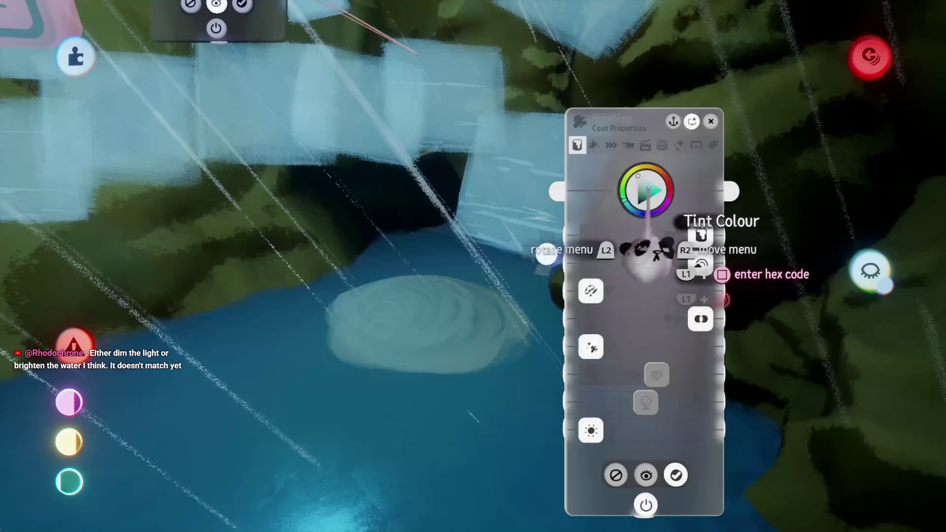
{"action": "left_click", "coordinate": [654, 202]}
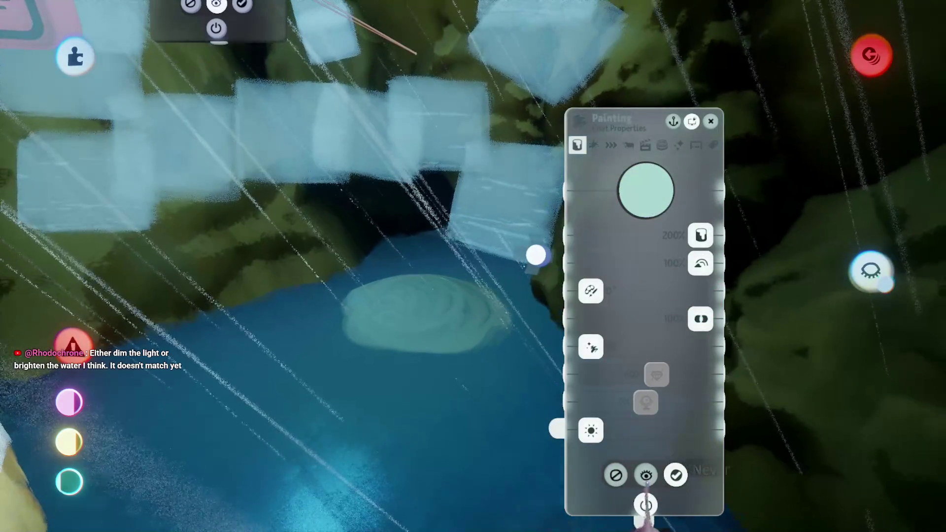
{"action": "left_click_drag", "start_coordinate": [591, 430], "coordinate": [637, 431]}
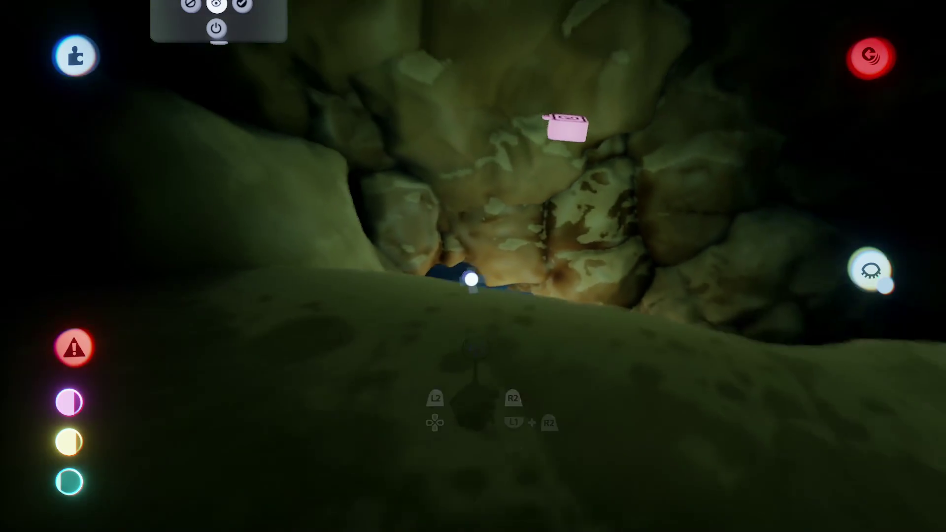
Exit sculpt and paint modes, toggle invisible-paint preview, and play-test the cave scene
{"action": "key", "text": "Escape"}
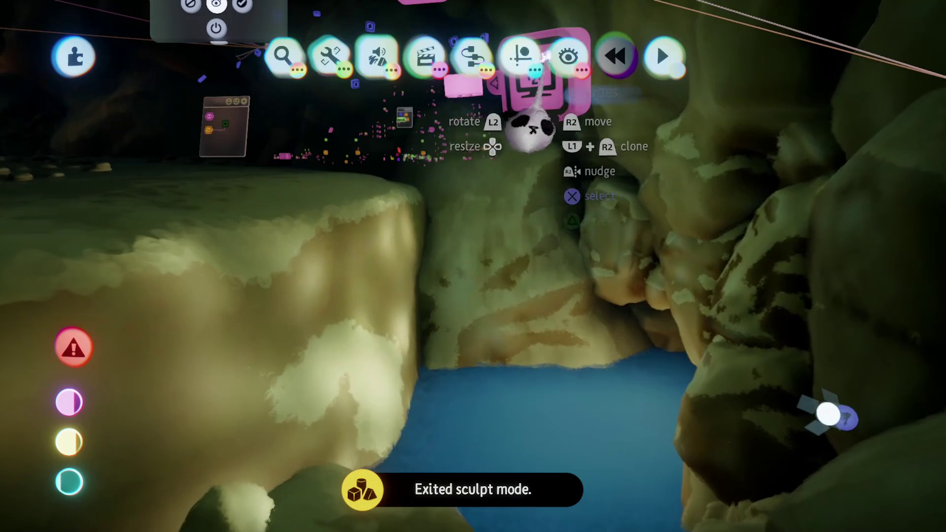
{"action": "left_click", "coordinate": [534, 123]}
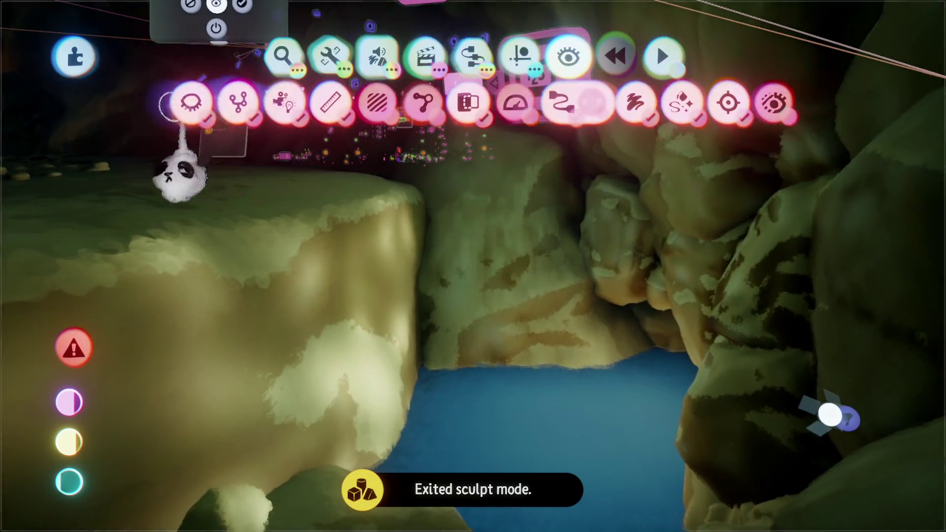
{"action": "key", "text": "Escape"}
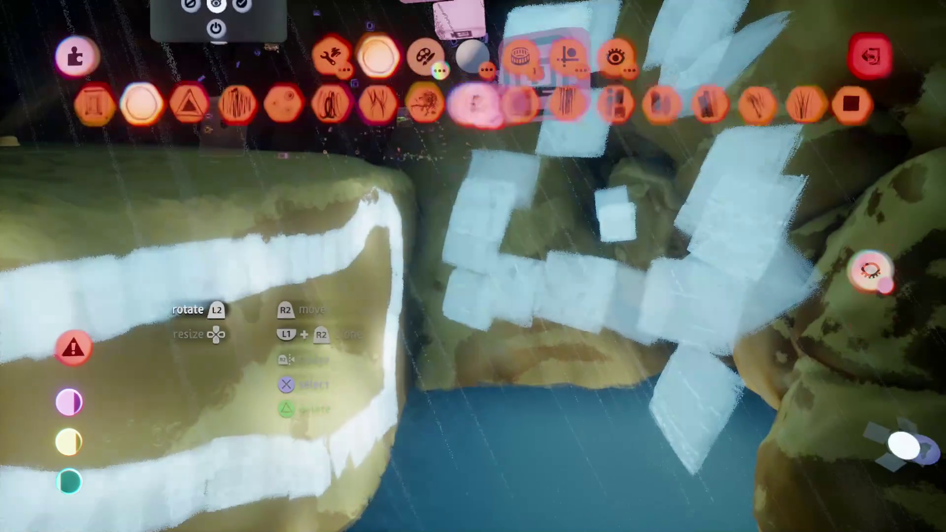
{"action": "mouse_move", "coordinate": [336, 310]}
{"action": "left_mouse_down"}
{"action": "mouse_move", "coordinate": [644, 340]}
{"action": "mouse_move", "coordinate": [634, 406]}
{"action": "mouse_move", "coordinate": [589, 389]}
{"action": "left_mouse_up"}
{"action": "key", "text": "Escape"}
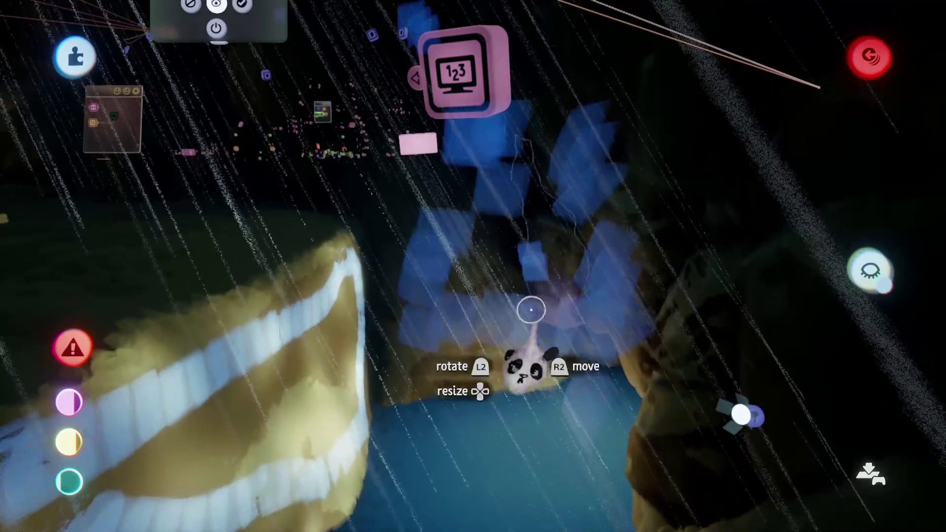
{"action": "key", "text": "Escape"}
{"action": "key", "text": "Escape"}
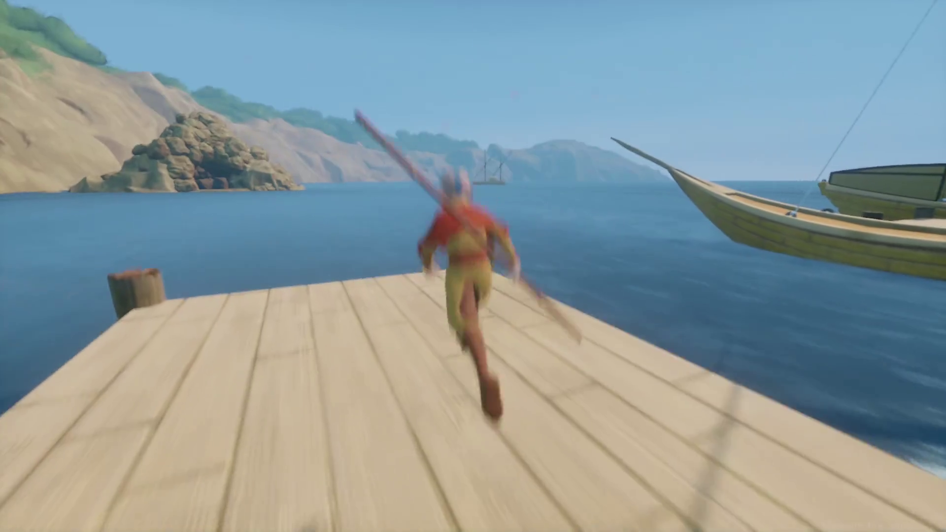
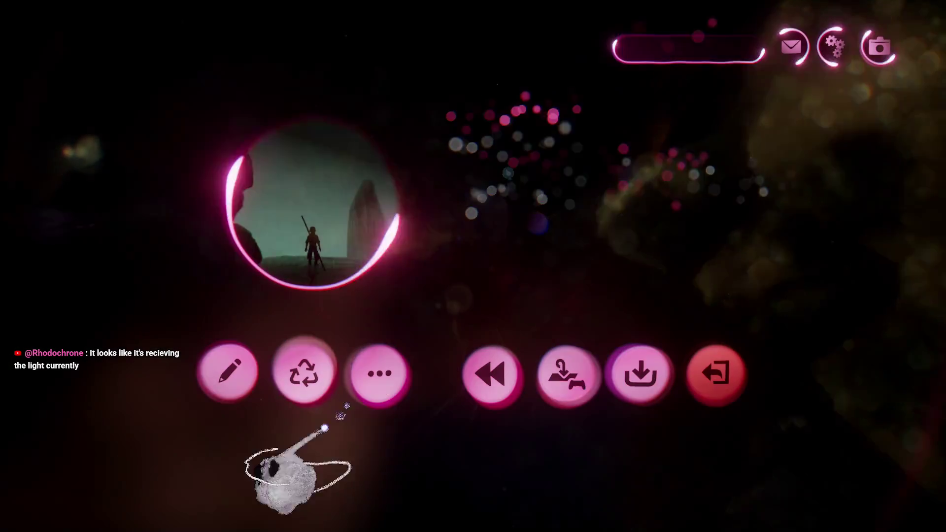
Back in edit mode, set the number display's text box opacity to 3% and Painterly mode
{"action": "left_click", "coordinate": [228, 373]}
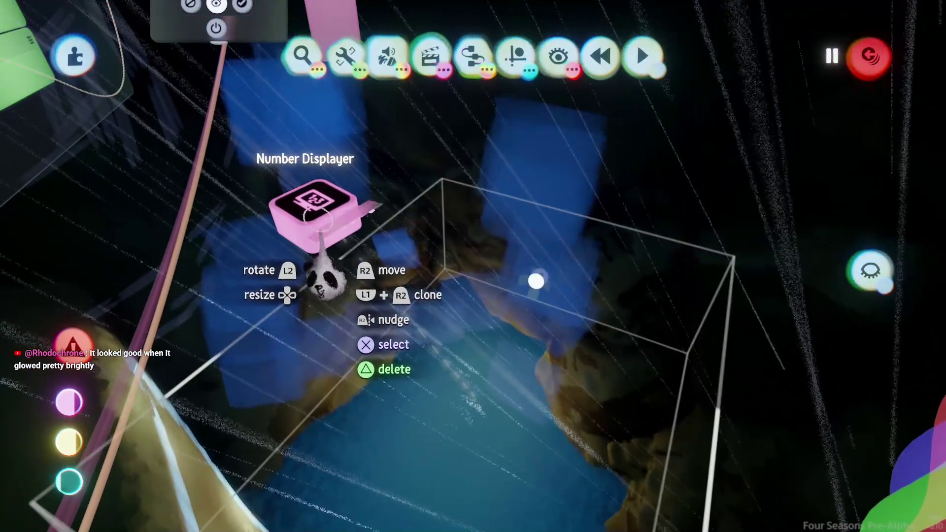
{"action": "left_click", "coordinate": [323, 278]}
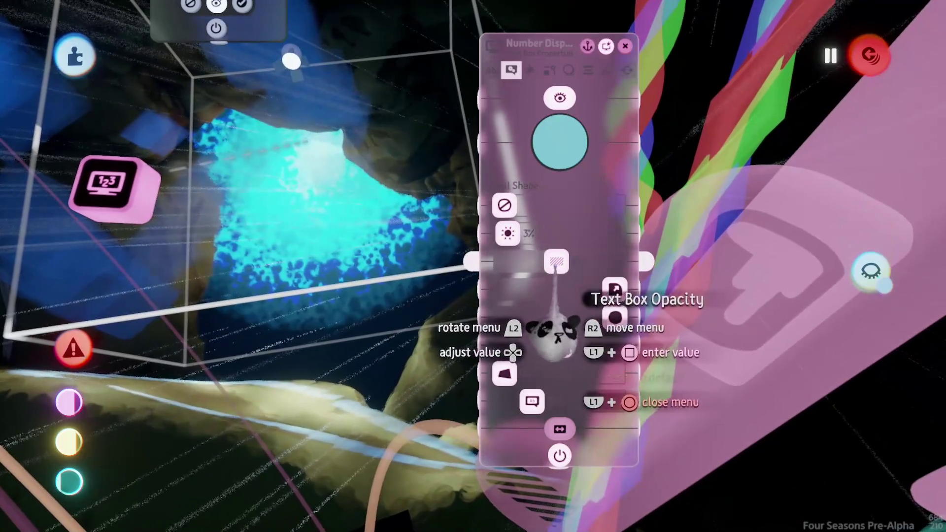
{"action": "left_click_drag", "start_coordinate": [561, 326], "coordinate": [530, 329]}
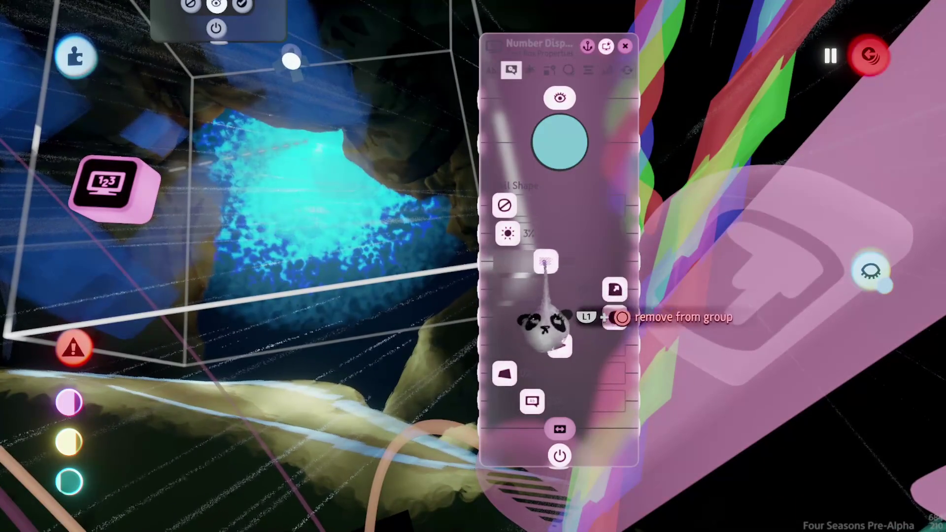
{"action": "left_click", "coordinate": [530, 70]}
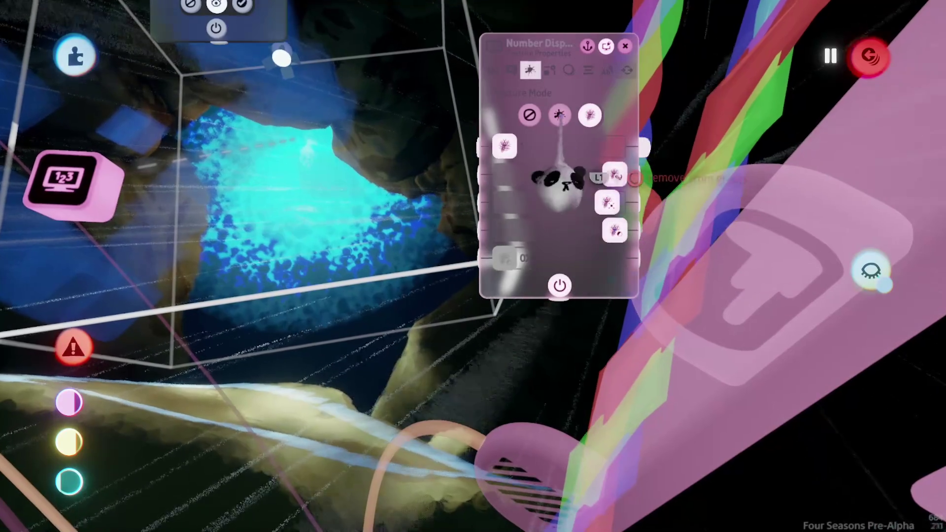
{"action": "left_click", "coordinate": [559, 114]}
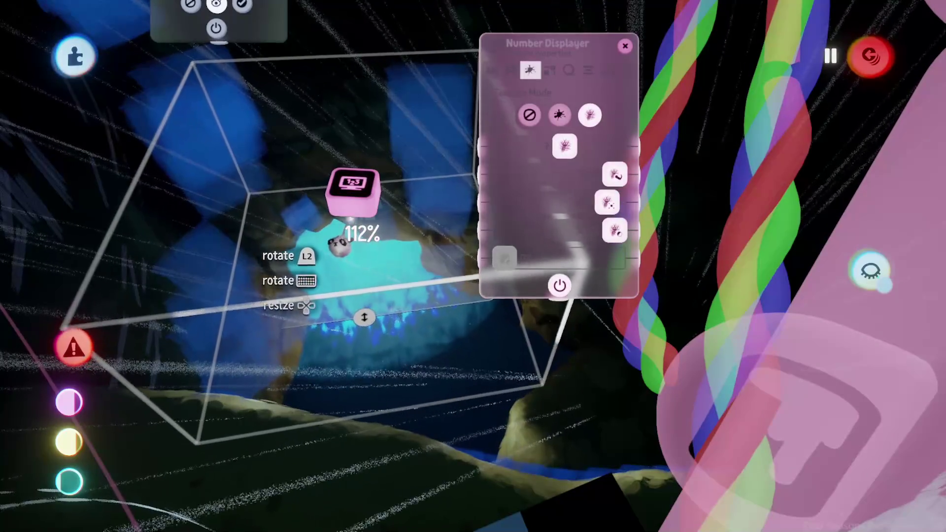
Enlarge the number display to about 204% and preview the cave in play
{"action": "left_click_drag", "start_coordinate": [370, 243], "coordinate": [370, 211]}
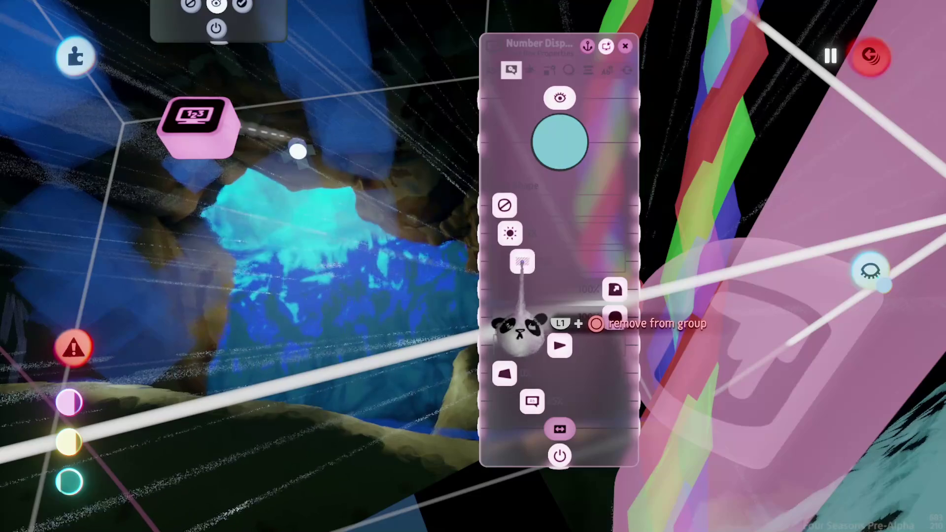
{"action": "key", "text": "Escape"}
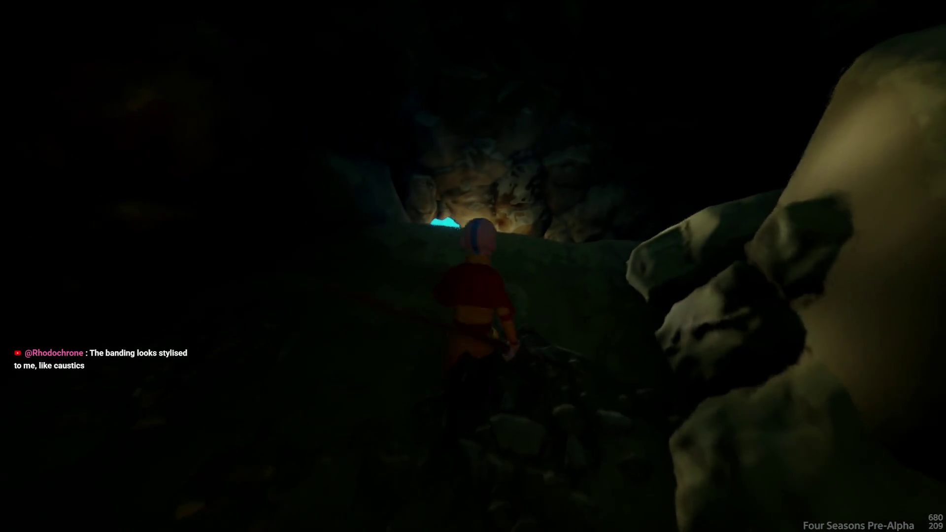
Return to editing and switch the number display's text box colour from cyan to pale grey
{"action": "key", "text": "Escape"}
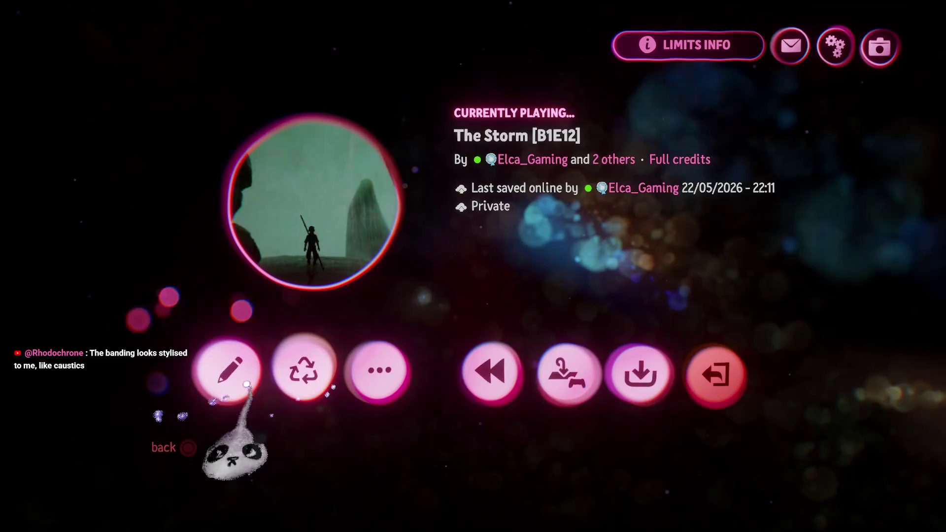
{"action": "key", "text": "Return"}
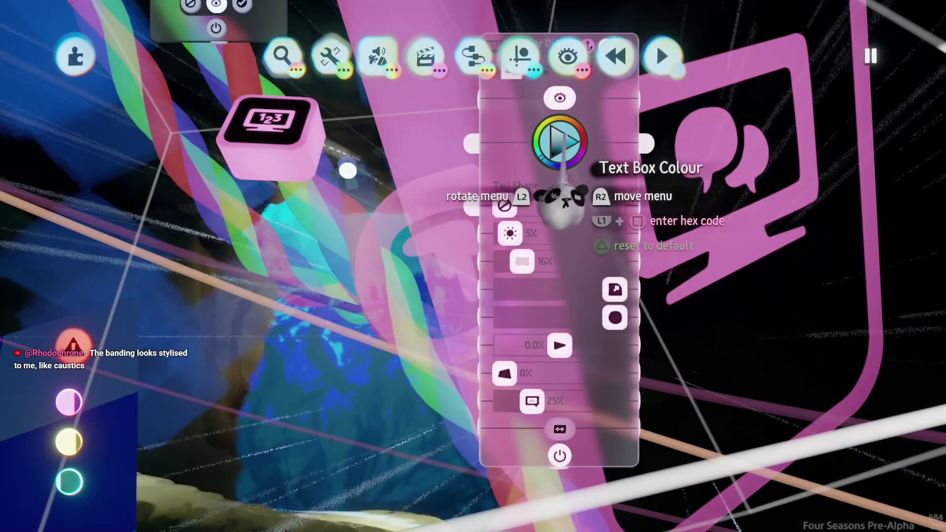
{"action": "left_click", "coordinate": [557, 148]}
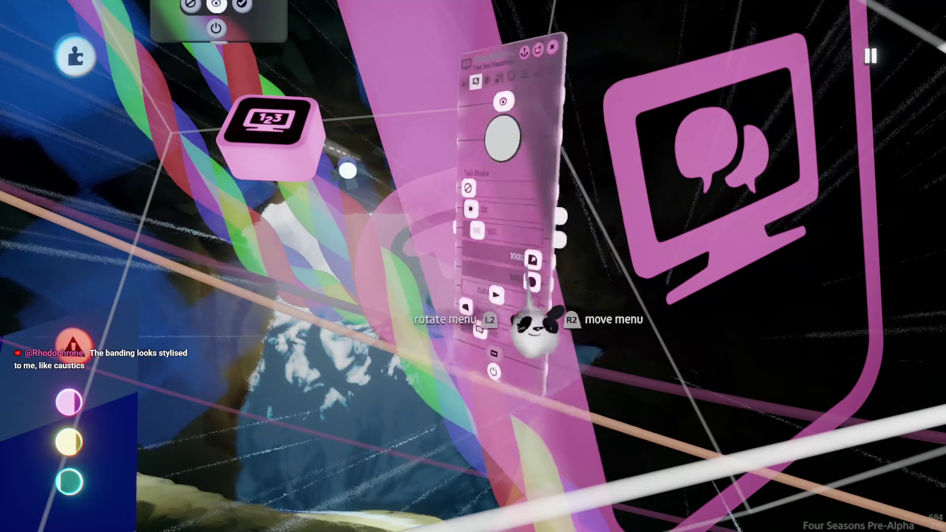
{"action": "key", "text": "Escape"}
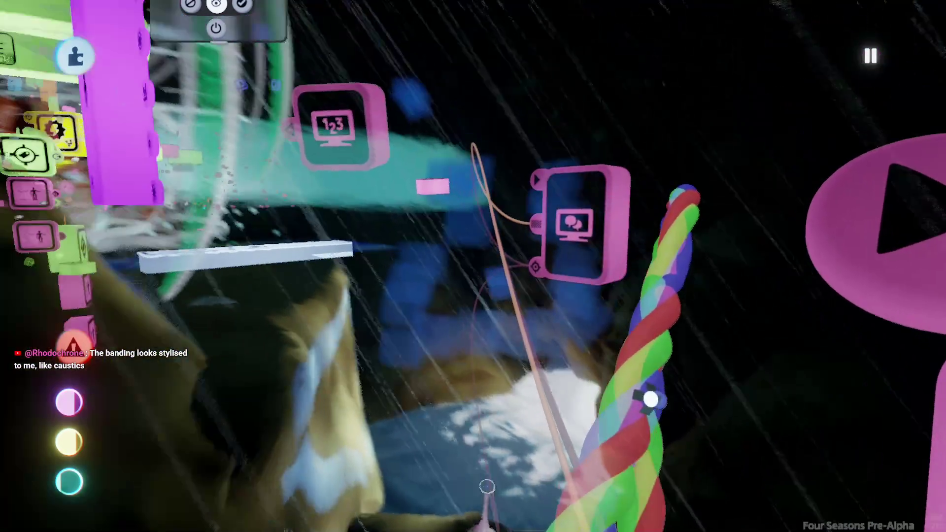
{"action": "mouse_move", "coordinate": [542, 308]}
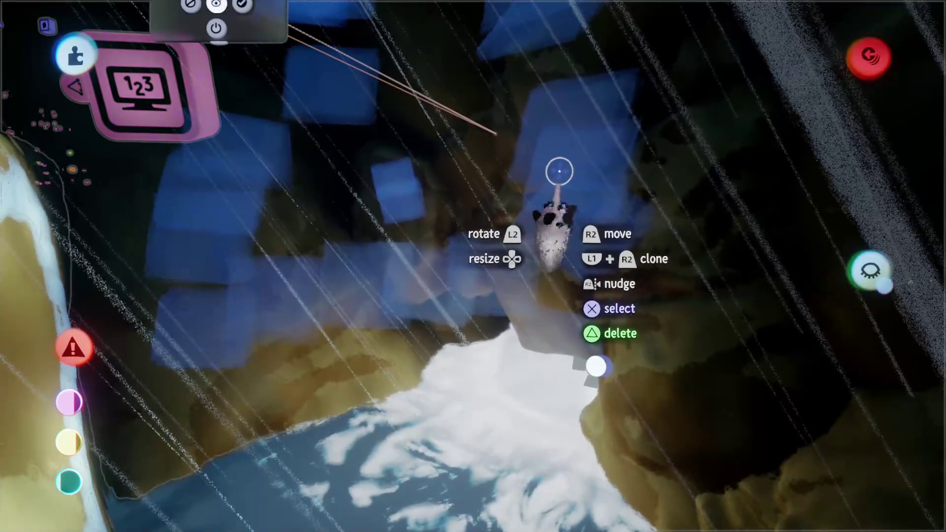
{"action": "left_click", "coordinate": [556, 188]}
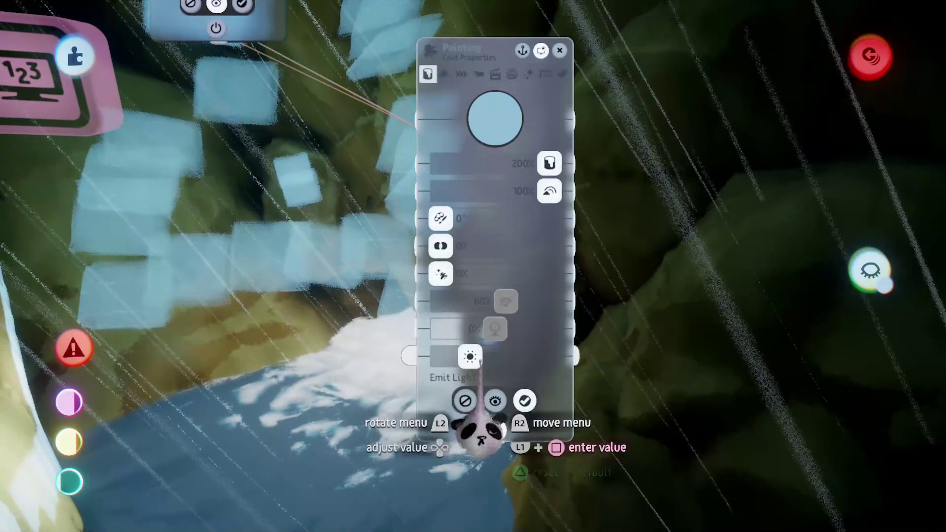
Set the glowing paint patch's Tint Colour to cyan in its coat properties
{"action": "key", "text": "Escape"}
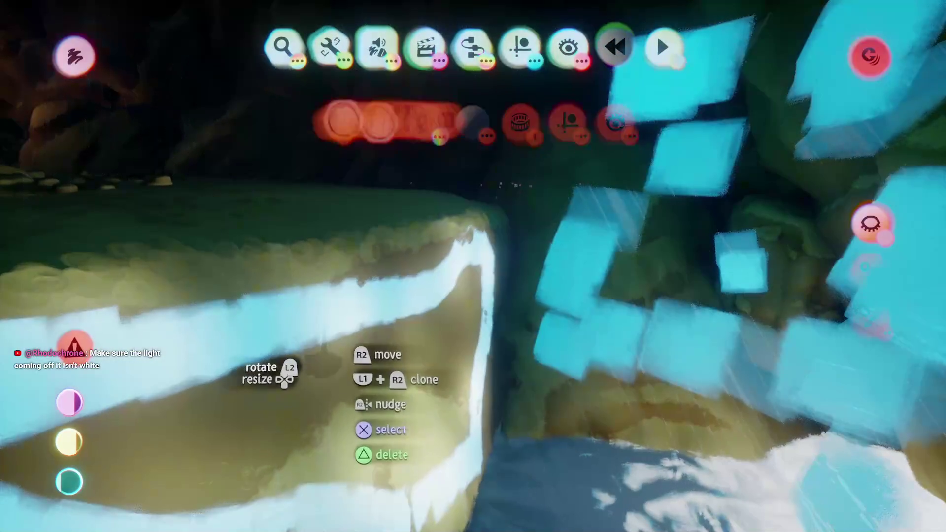
{"action": "key", "text": "Escape"}
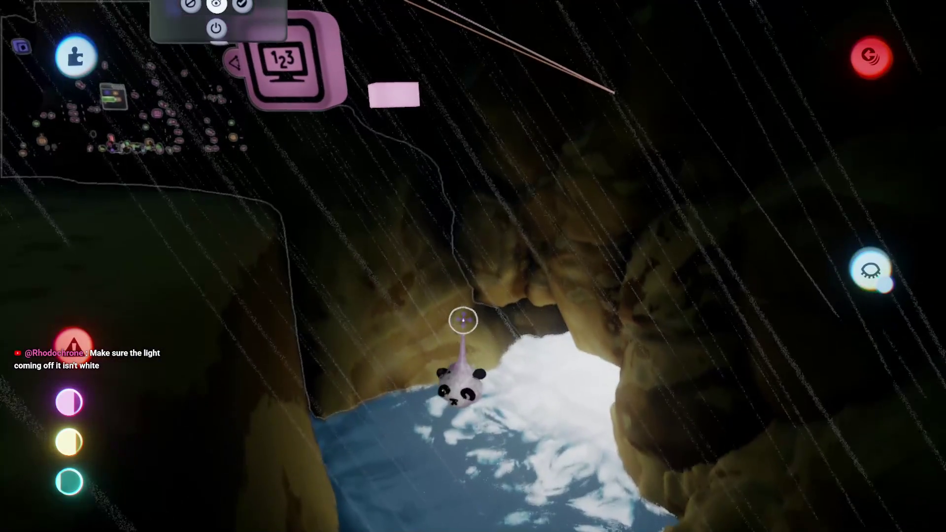
{"action": "key", "text": "Tab"}
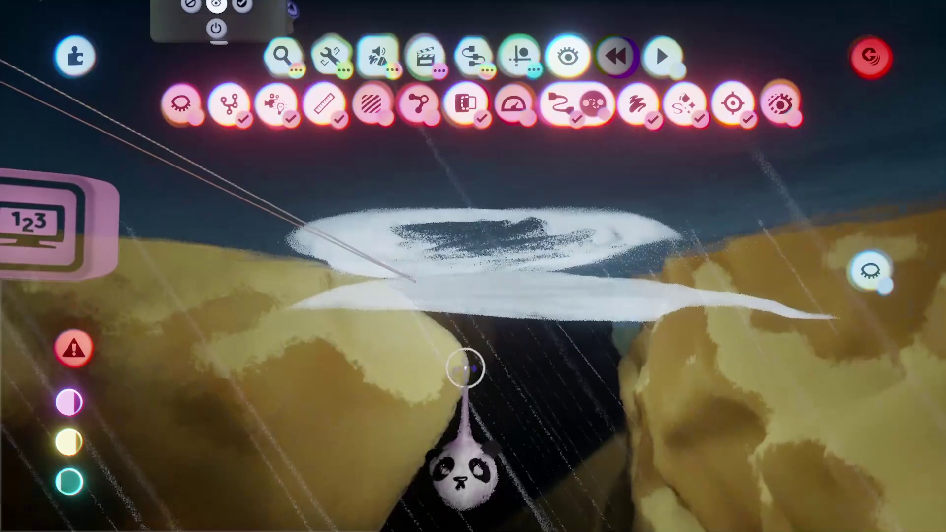
{"action": "key", "text": "Escape"}
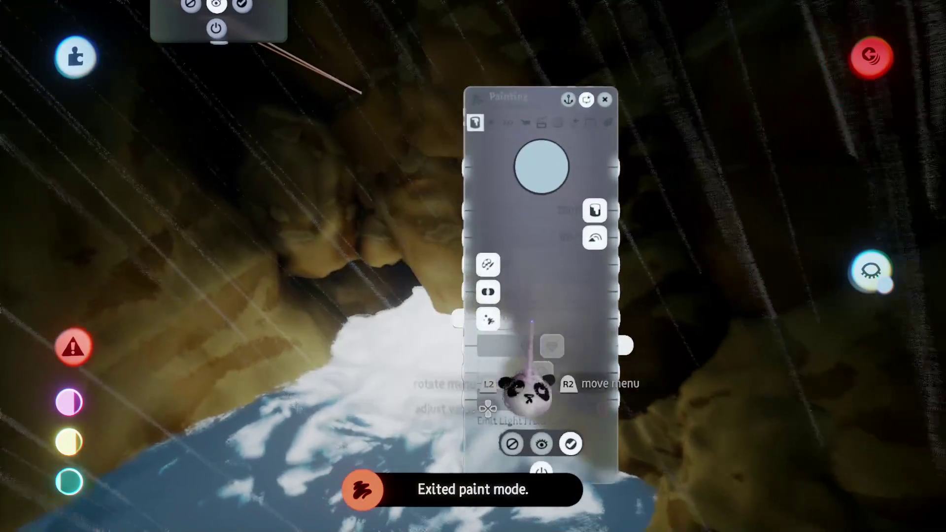
{"action": "left_click", "coordinate": [541, 169]}
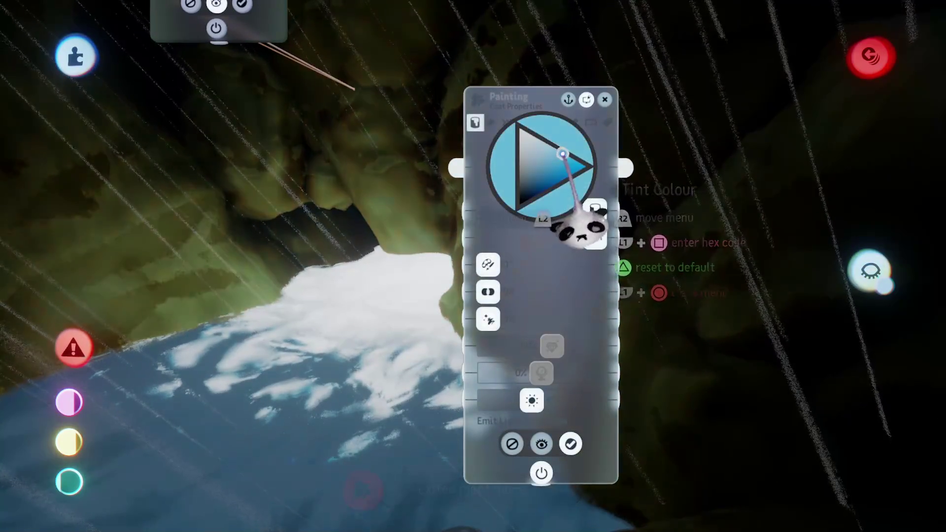
{"action": "left_click_drag", "start_coordinate": [586, 239], "coordinate": [522, 254]}
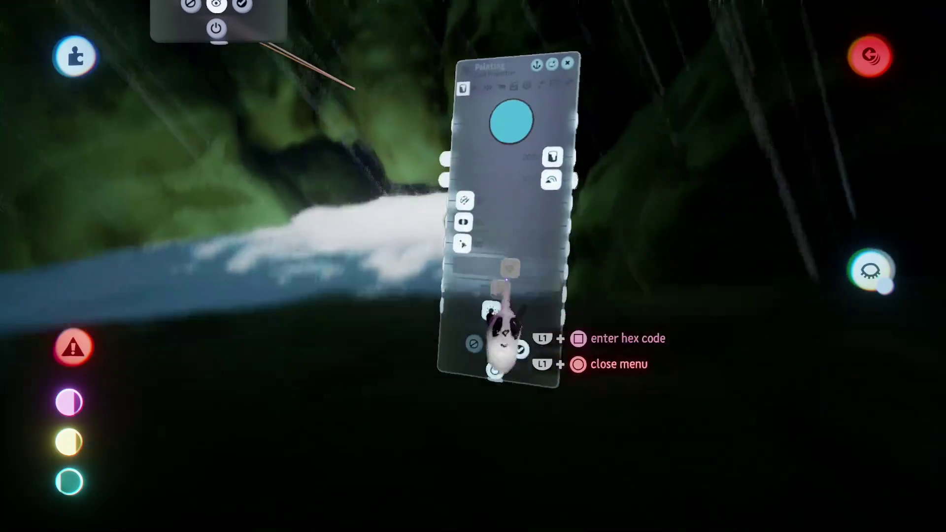
{"action": "key", "text": "Escape"}
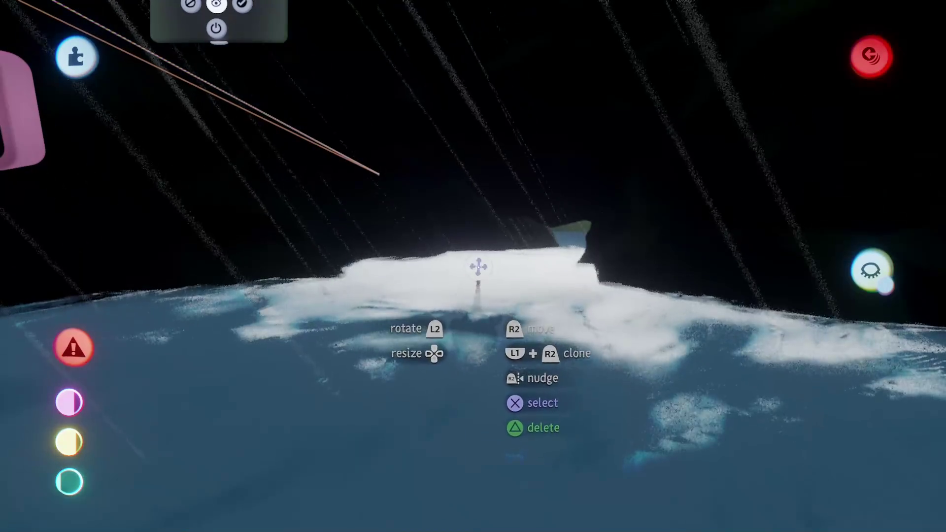
Place a new, enlarged light gadget that projects a patterned image
{"action": "key", "text": "Tab"}
{"action": "left_click", "coordinate": [473, 56]}
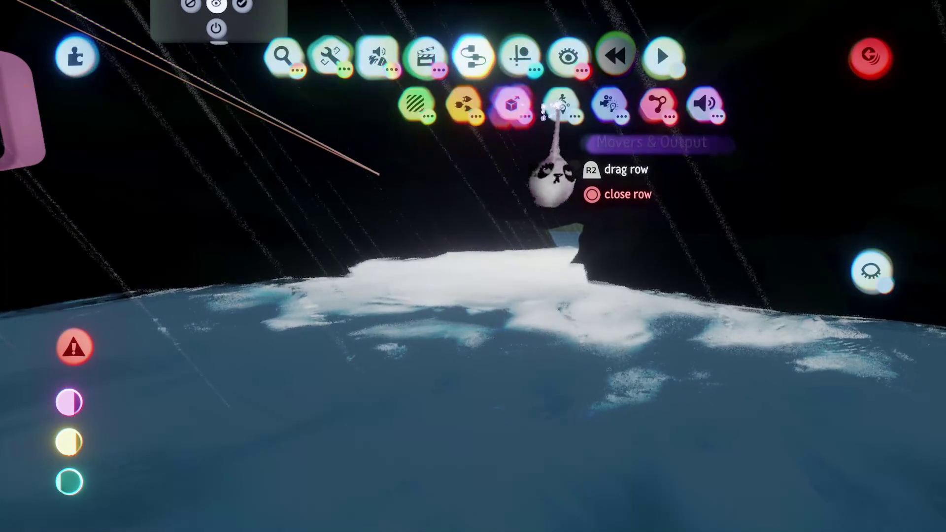
{"action": "left_click", "coordinate": [494, 103]}
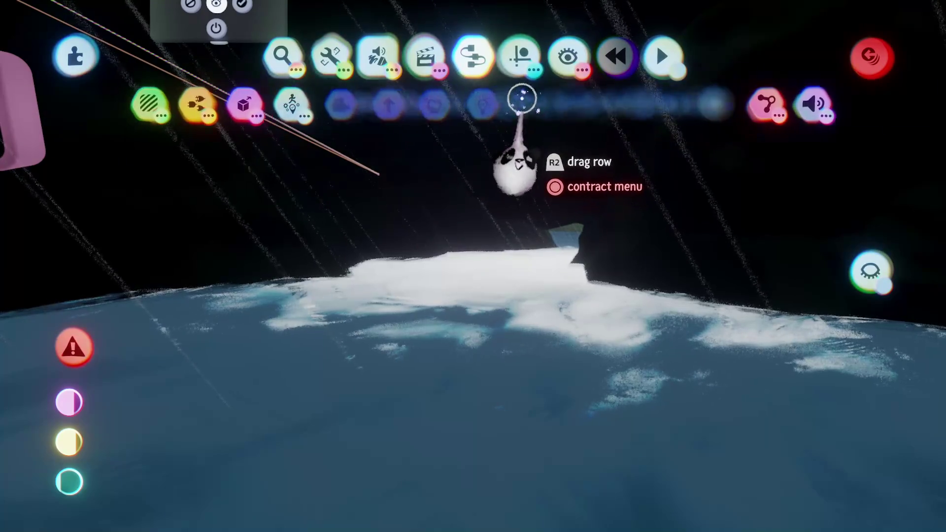
{"action": "left_click", "coordinate": [482, 101]}
{"action": "key", "text": "Up"}
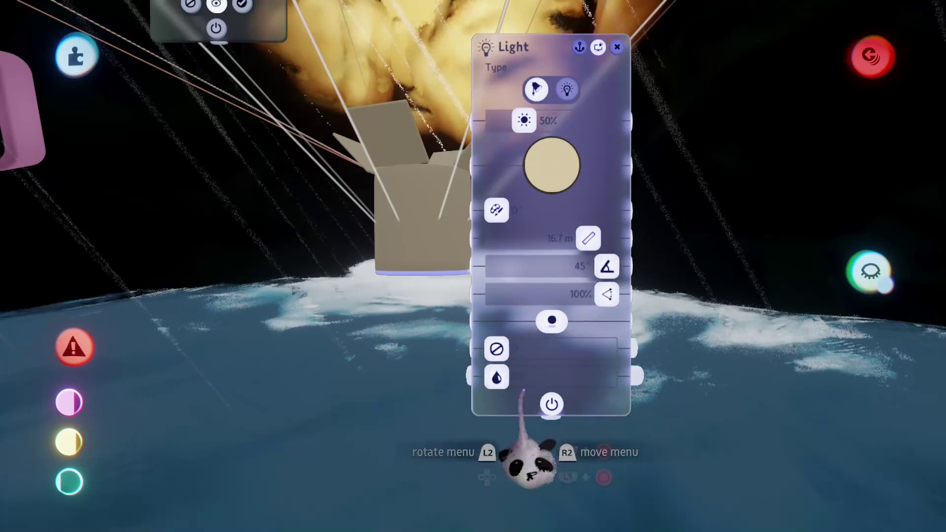
{"action": "left_click", "coordinate": [510, 378]}
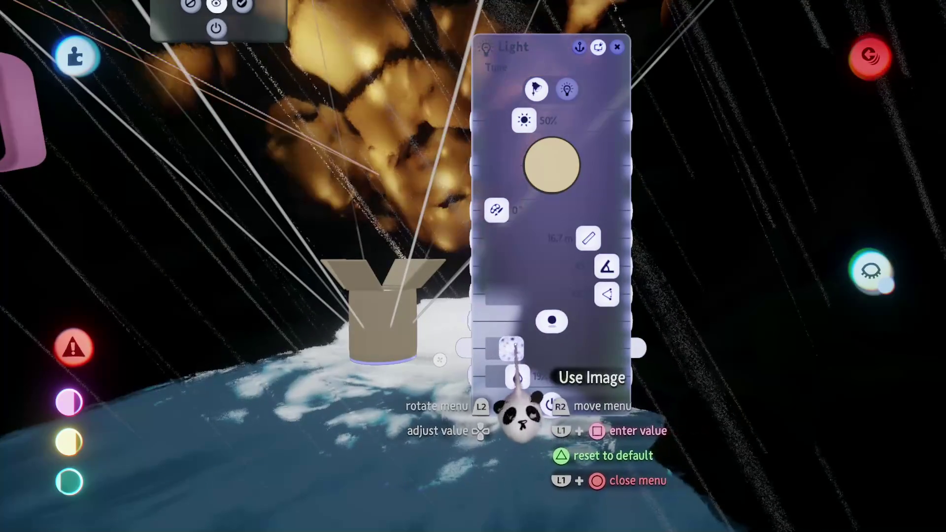
{"action": "key", "text": "Escape"}
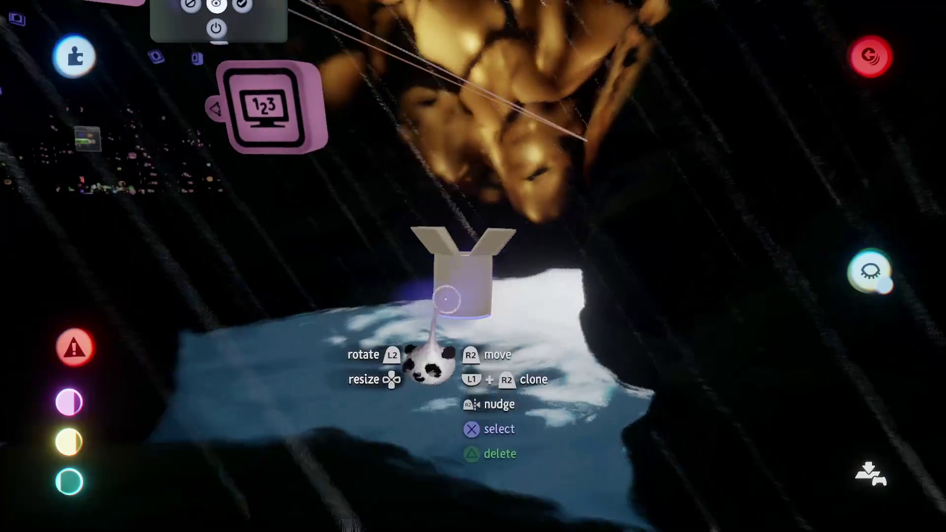
Adjust the light's colour and reposition it inside the cave by the water
{"action": "left_click", "coordinate": [448, 348]}
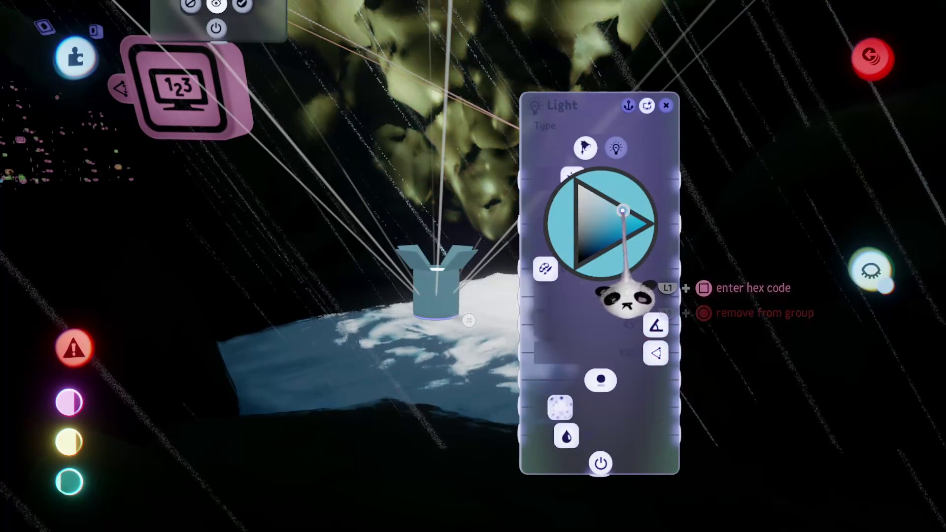
{"action": "left_click_drag", "start_coordinate": [626, 295], "coordinate": [581, 320]}
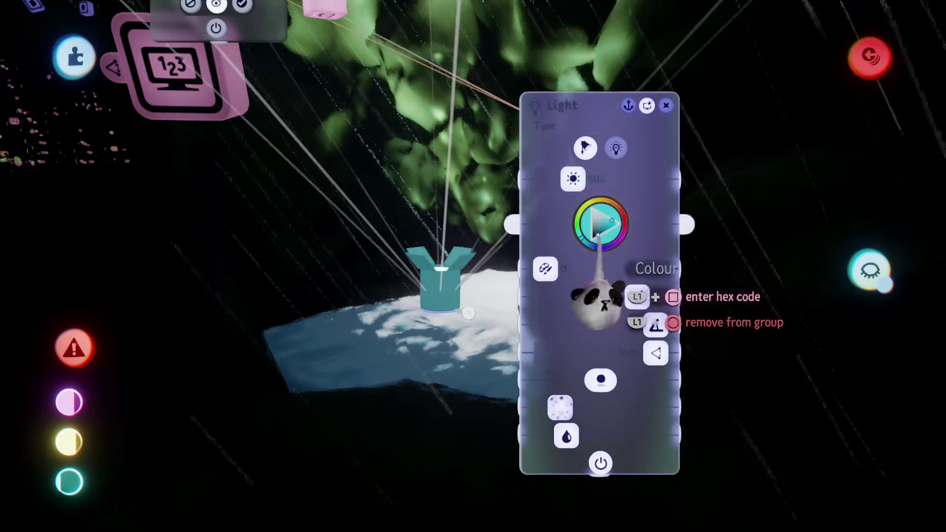
{"action": "key", "text": "Escape"}
{"action": "mouse_move", "coordinate": [418, 395]}
{"action": "left_mouse_down"}
{"action": "mouse_move", "coordinate": [412, 444]}
{"action": "mouse_move", "coordinate": [433, 421]}
{"action": "mouse_move", "coordinate": [475, 424]}
{"action": "mouse_move", "coordinate": [478, 377]}
{"action": "mouse_move", "coordinate": [465, 389]}
{"action": "mouse_move", "coordinate": [451, 371]}
{"action": "mouse_move", "coordinate": [446, 394]}
{"action": "left_mouse_up"}
{"action": "key", "text": "t"}
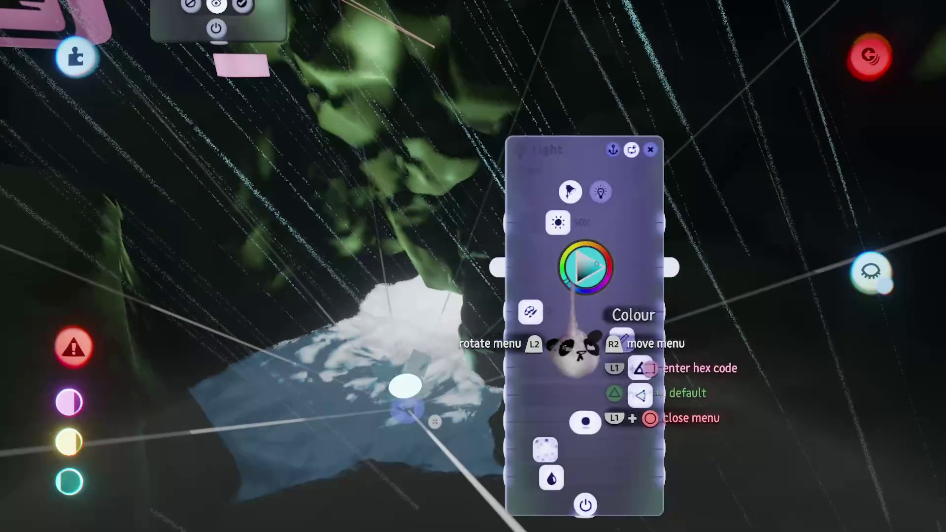
{"action": "key", "text": "Escape"}
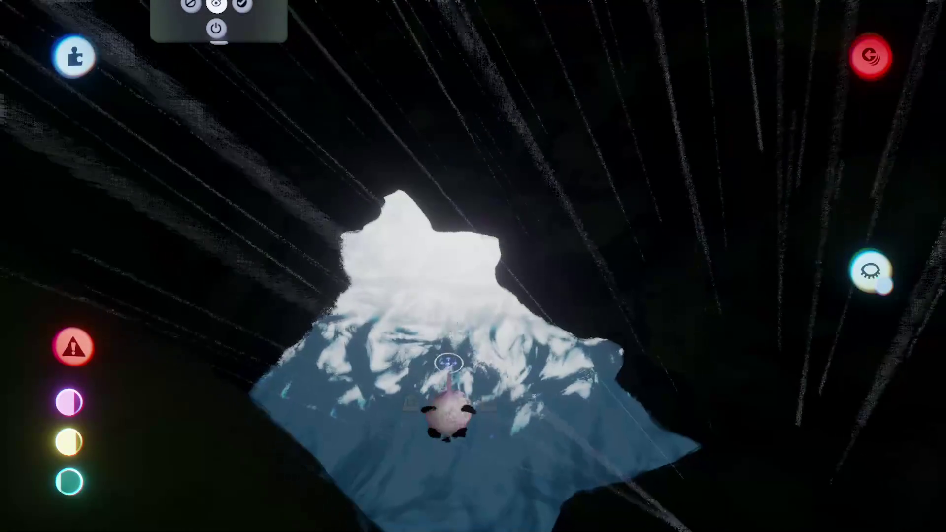
Enter Paint Mode with the Surface Snap guide so strokes stick to surfaces
{"action": "key", "text": "Escape"}
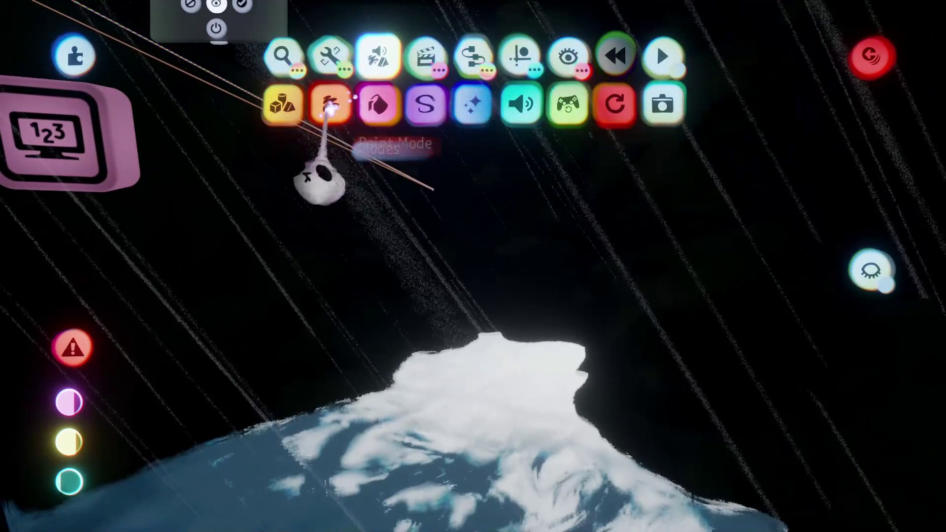
{"action": "left_click", "coordinate": [330, 105]}
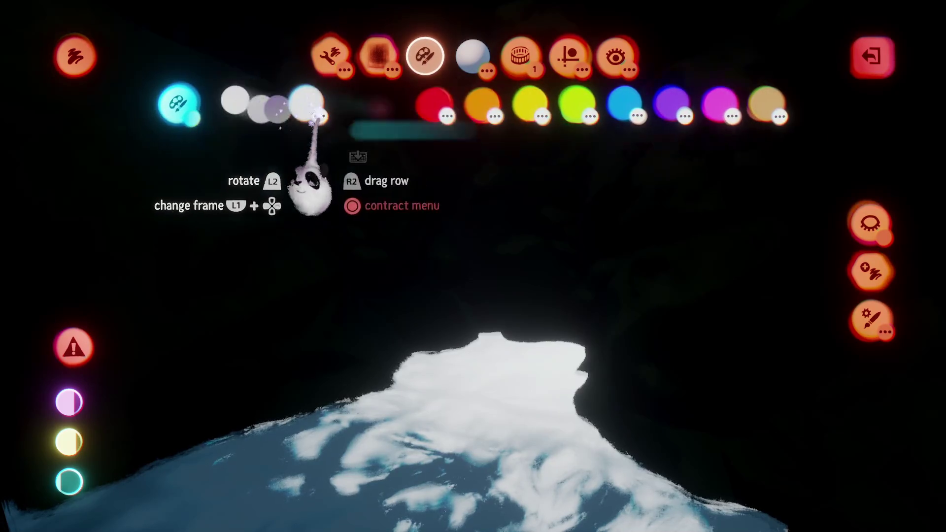
{"action": "left_click", "coordinate": [311, 119]}
{"action": "left_click", "coordinate": [567, 58]}
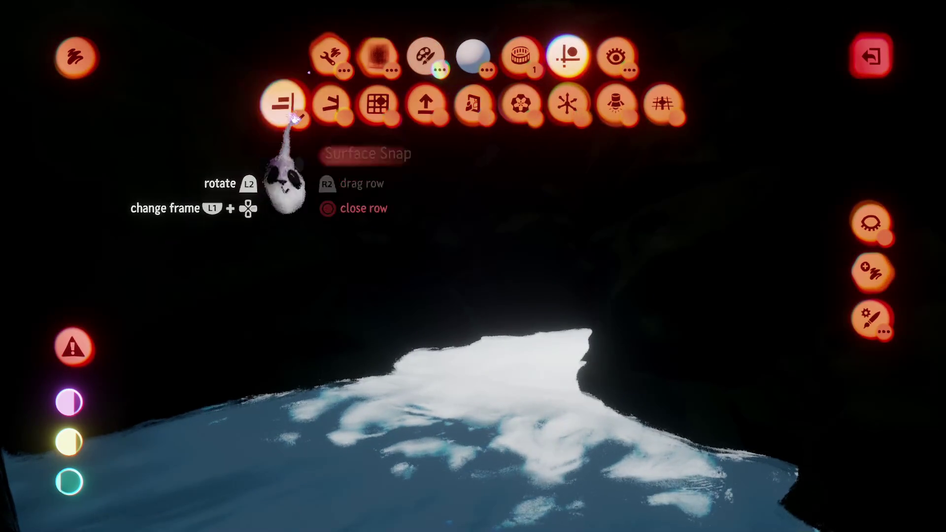
{"action": "left_click", "coordinate": [295, 118]}
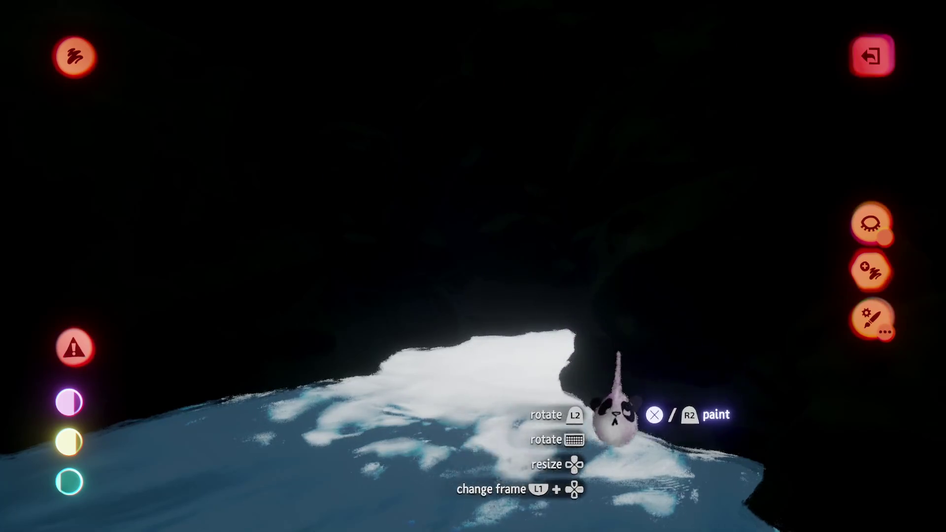
{"action": "key", "text": "Escape"}
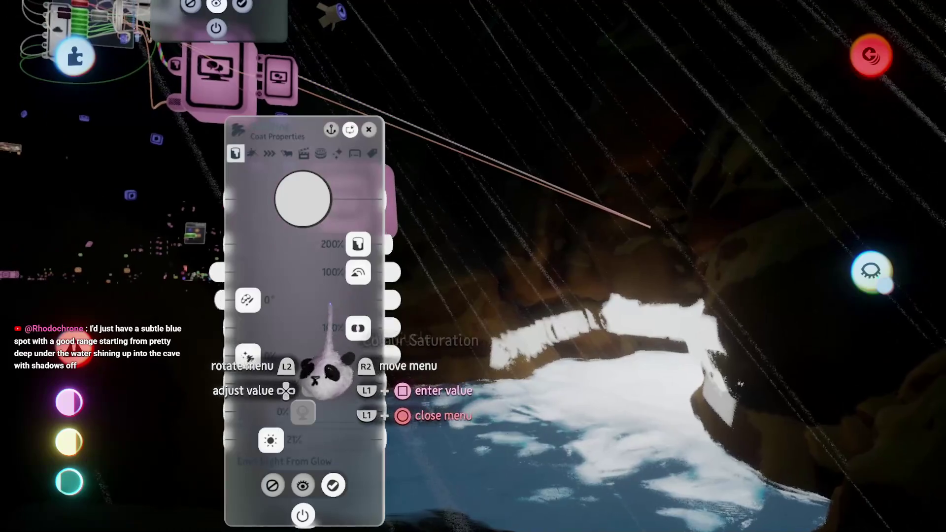
Tint the cave-wall light patches pale blue, drop a coat setting to 0% and raise Glow
{"action": "left_click", "coordinate": [303, 199]}
{"action": "mouse_move", "coordinate": [306, 202]}
{"action": "left_mouse_down"}
{"action": "mouse_move", "coordinate": [308, 173]}
{"action": "mouse_move", "coordinate": [297, 169]}
{"action": "mouse_move", "coordinate": [295, 211]}
{"action": "mouse_move", "coordinate": [268, 295]}
{"action": "mouse_move", "coordinate": [306, 327]}
{"action": "left_mouse_up"}
{"action": "key", "text": "Escape"}
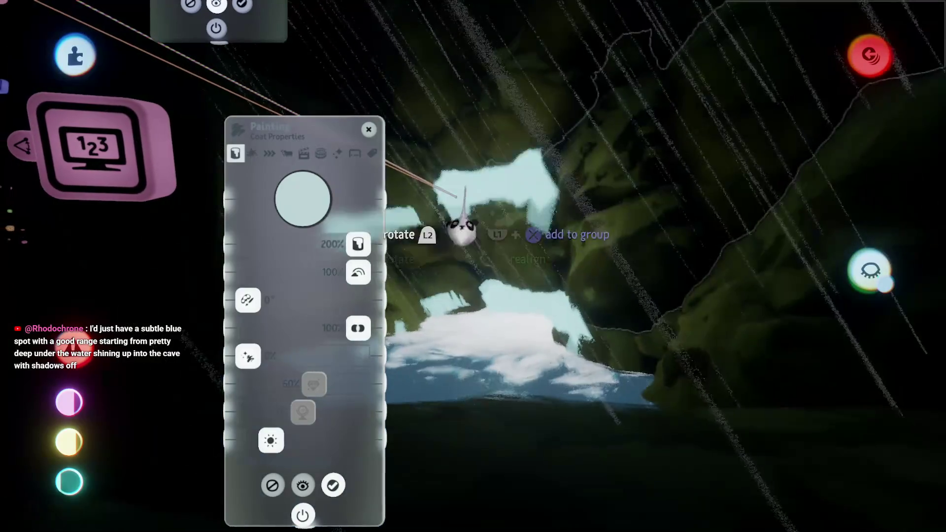
{"action": "mouse_move", "coordinate": [454, 232]}
{"action": "left_mouse_down"}
{"action": "mouse_move", "coordinate": [446, 97]}
{"action": "mouse_move", "coordinate": [426, 117]}
{"action": "mouse_move", "coordinate": [411, 99]}
{"action": "mouse_move", "coordinate": [394, 148]}
{"action": "left_mouse_up"}
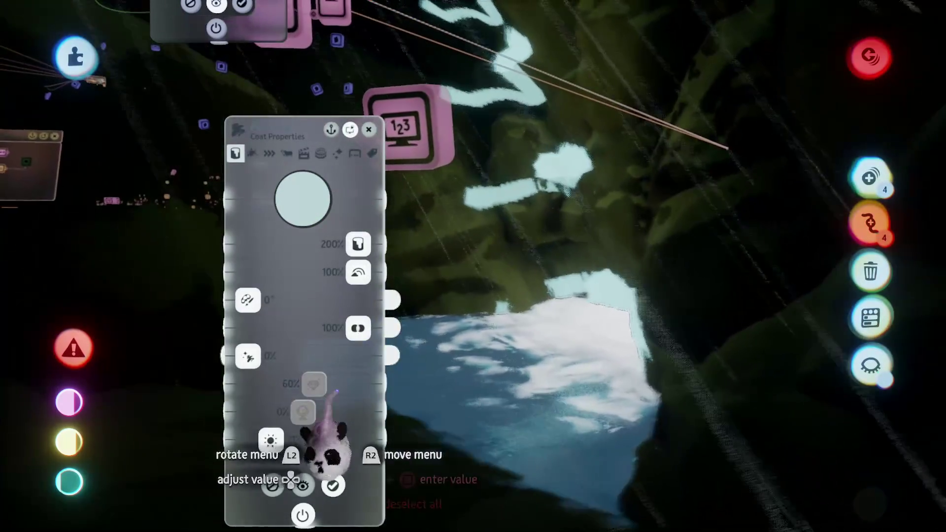
{"action": "left_click_drag", "start_coordinate": [358, 328], "coordinate": [248, 328]}
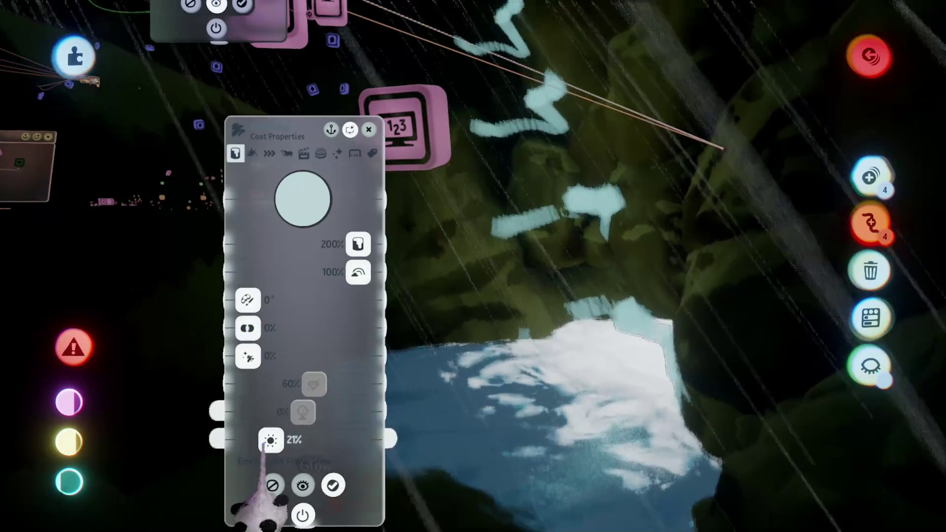
{"action": "left_click_drag", "start_coordinate": [270, 440], "coordinate": [281, 441]}
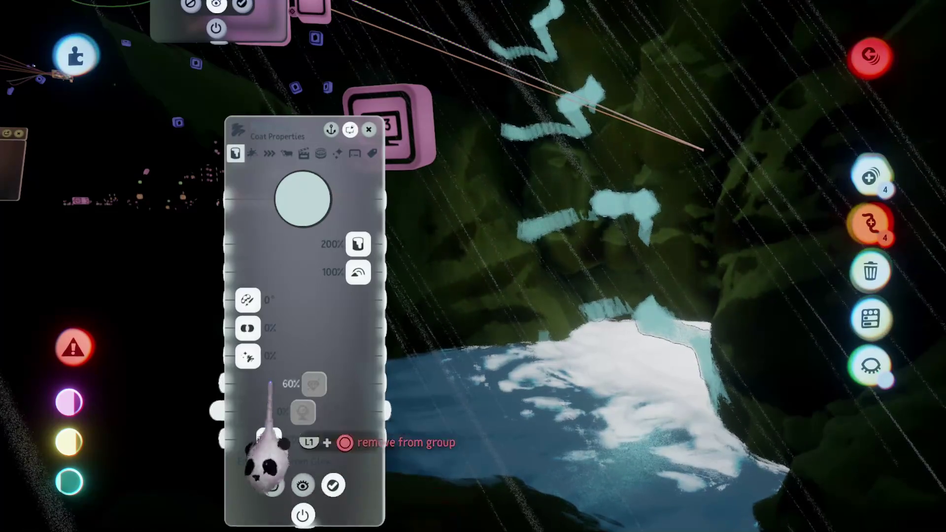
{"action": "key", "text": "Escape"}
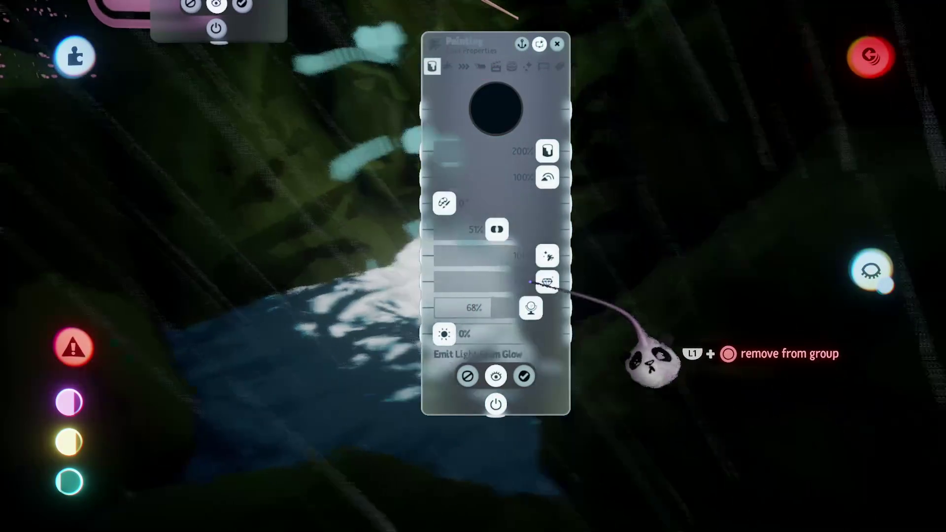
Inspect the dark water painting from another angle and dismiss its settings
{"action": "left_click_drag", "start_coordinate": [650, 363], "coordinate": [597, 340]}
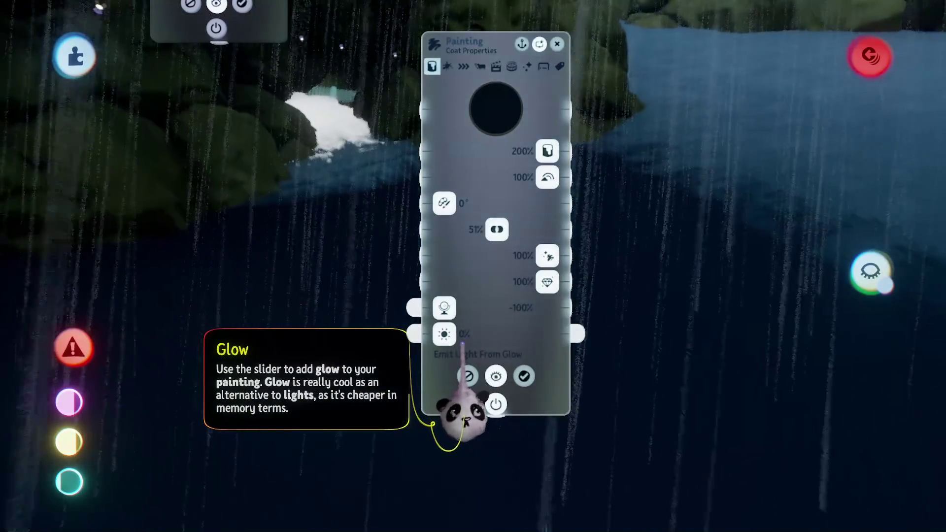
{"action": "key", "text": "ctrl+z"}
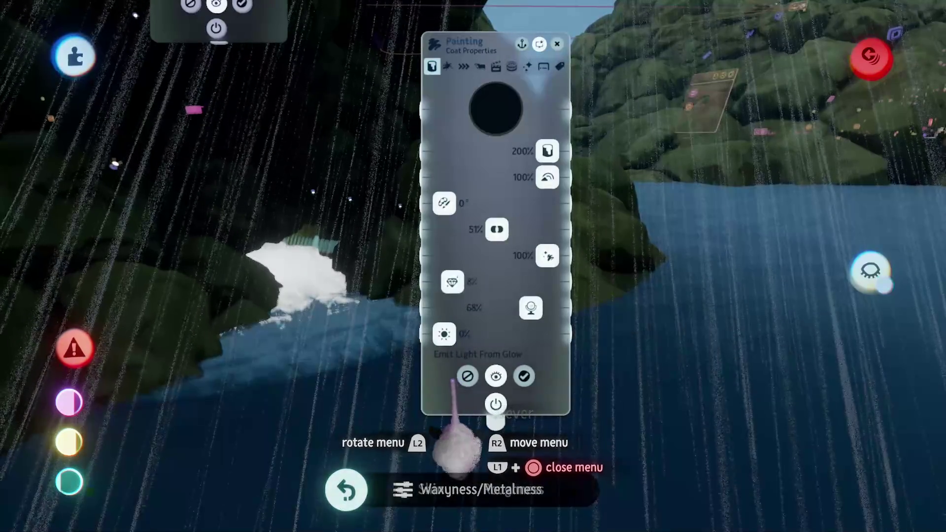
{"action": "key", "text": "ctrl+z"}
{"action": "key", "text": "ctrl+z"}
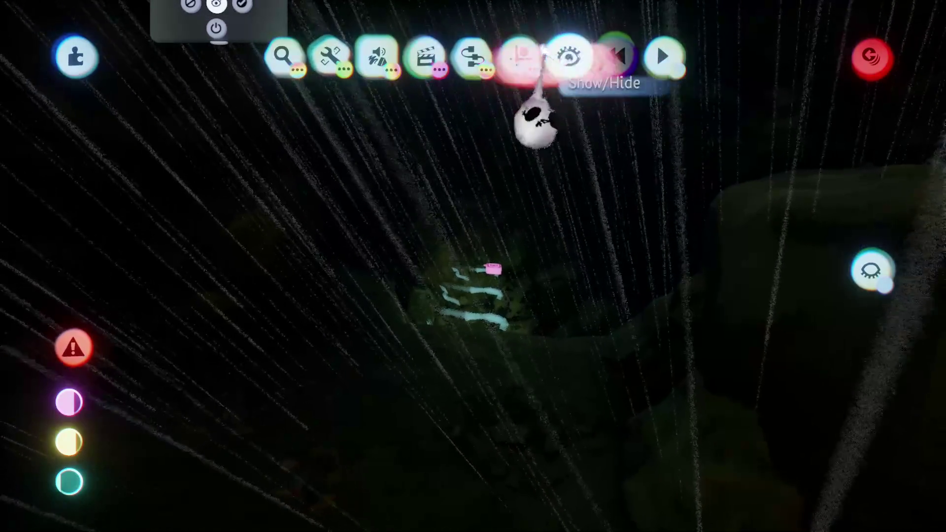
Turn on Preview Invisibility to hide invisible helpers, then glance at the number display settings
{"action": "left_click", "coordinate": [542, 47]}
{"action": "left_click", "coordinate": [277, 101]}
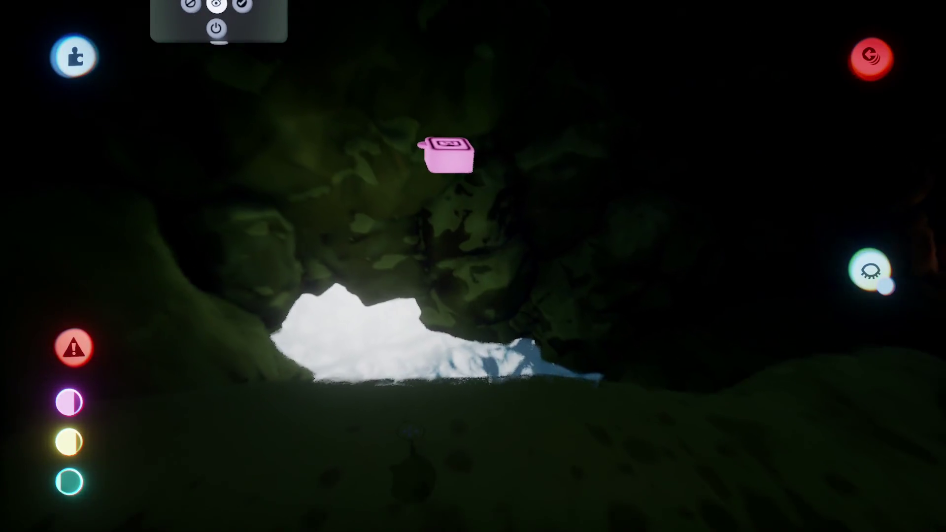
{"action": "left_click", "coordinate": [422, 146]}
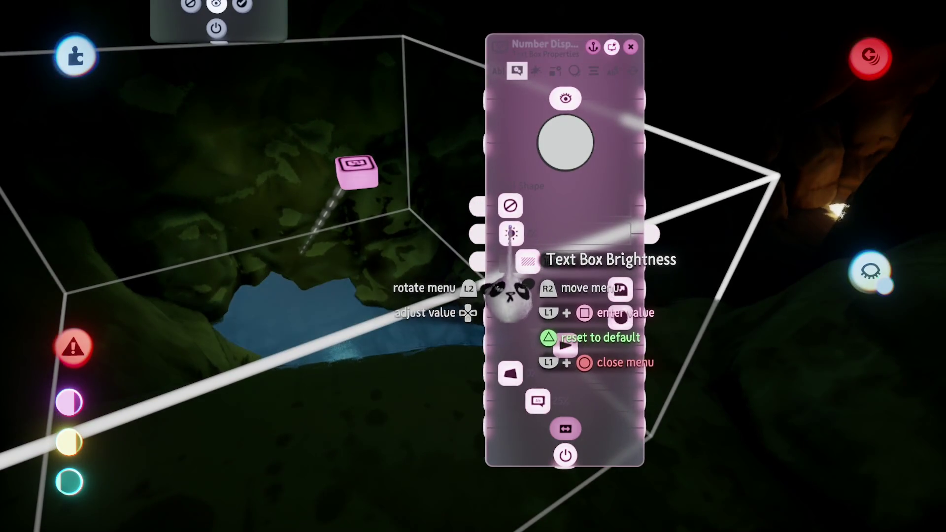
{"action": "key", "text": "Escape"}
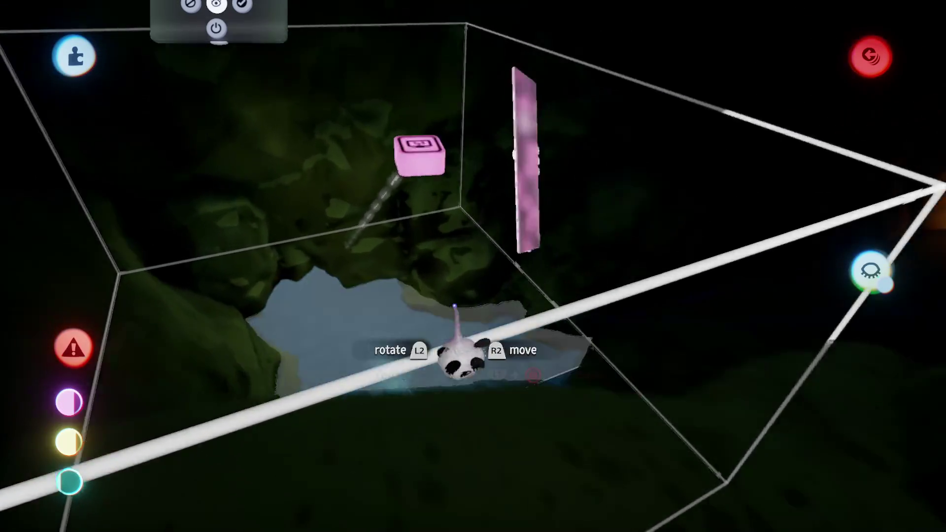
Swing the view to the number display gadget and review its Text Box Properties page
{"action": "left_click_drag", "start_coordinate": [424, 332], "coordinate": [322, 147]}
{"action": "mouse_move", "coordinate": [429, 354]}
{"action": "left_mouse_down"}
{"action": "mouse_move", "coordinate": [454, 370]}
{"action": "mouse_move", "coordinate": [454, 386]}
{"action": "mouse_move", "coordinate": [435, 359]}
{"action": "mouse_move", "coordinate": [392, 369]}
{"action": "left_mouse_up"}
{"action": "key", "text": "Escape"}
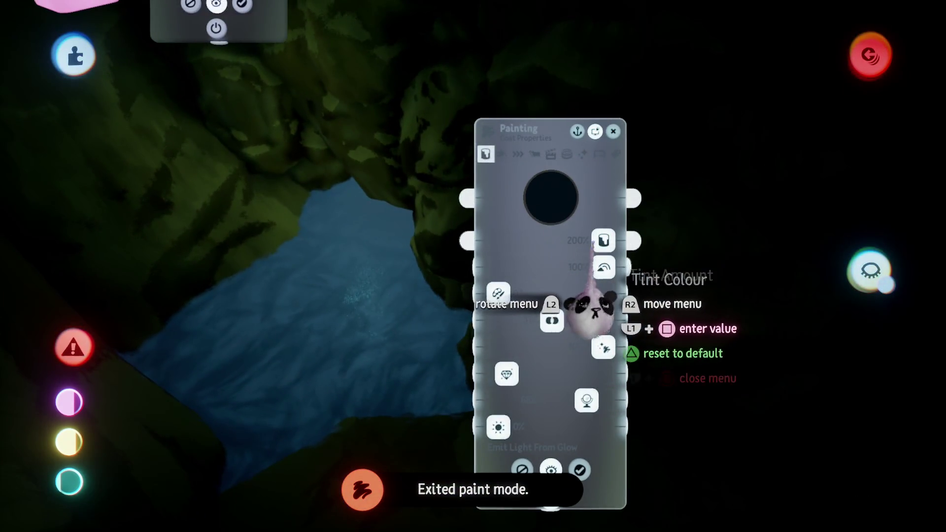
{"action": "mouse_move", "coordinate": [564, 326]}
{"action": "left_mouse_down"}
{"action": "mouse_move", "coordinate": [482, 295]}
{"action": "mouse_move", "coordinate": [360, 228]}
{"action": "left_mouse_up"}
{"action": "left_click", "coordinate": [359, 228]}
{"action": "left_click", "coordinate": [426, 71]}
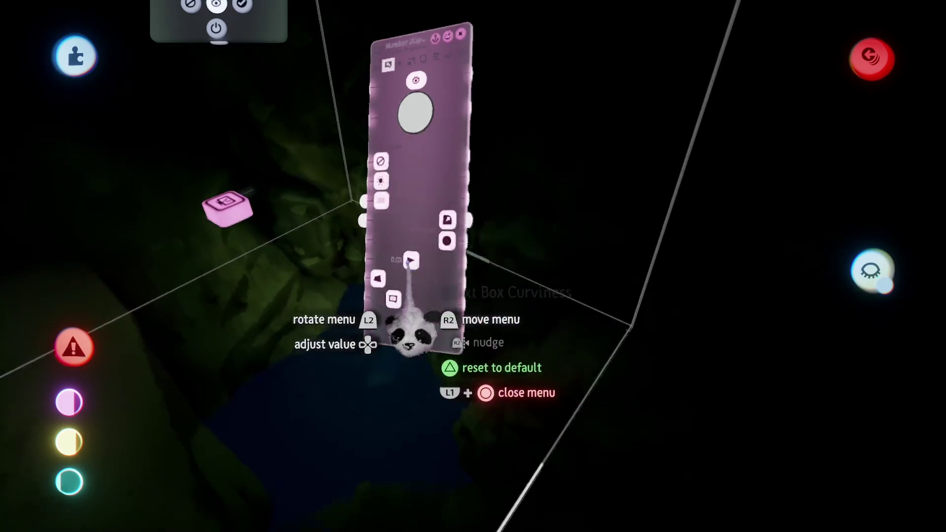
{"action": "key", "text": "Escape"}
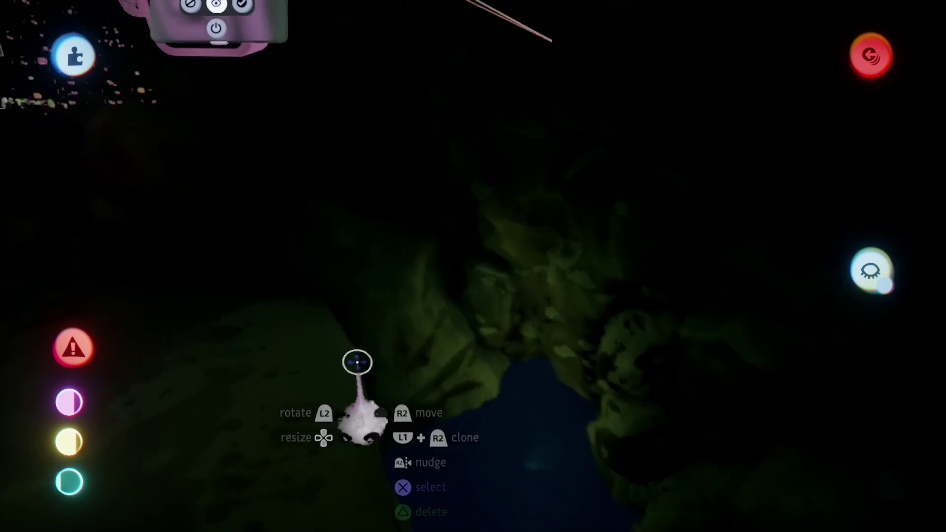
Give the light above the water pool a warm gold colour
{"action": "mouse_move", "coordinate": [511, 217]}
{"action": "left_click", "coordinate": [522, 54]}
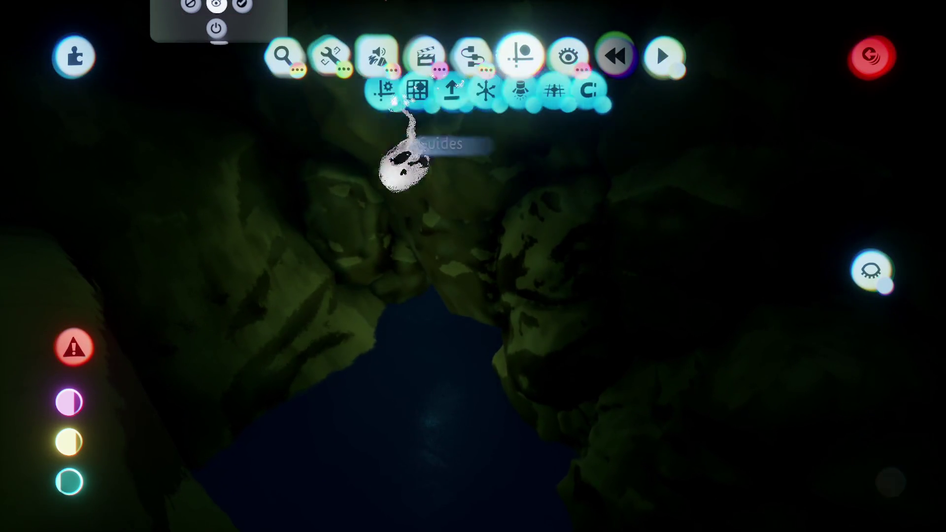
{"action": "left_click", "coordinate": [429, 323]}
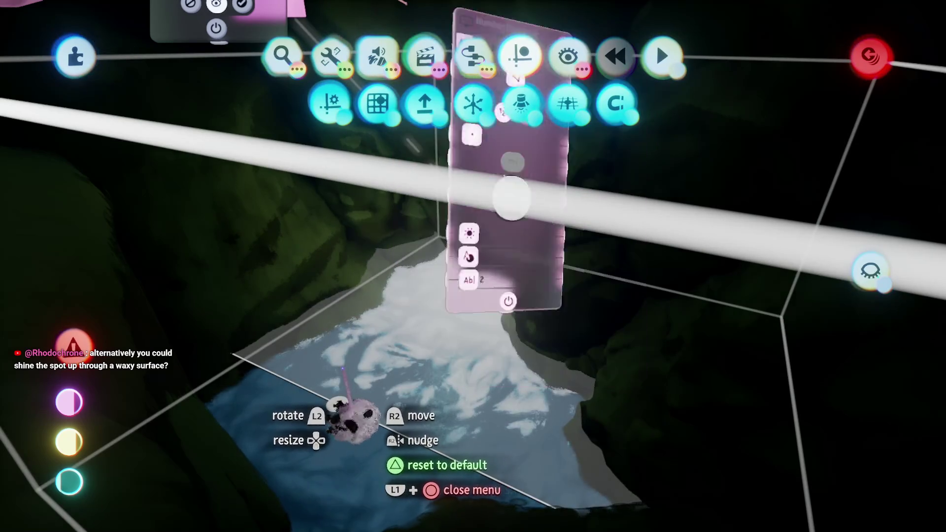
{"action": "left_click", "coordinate": [346, 367]}
{"action": "key", "text": "Escape"}
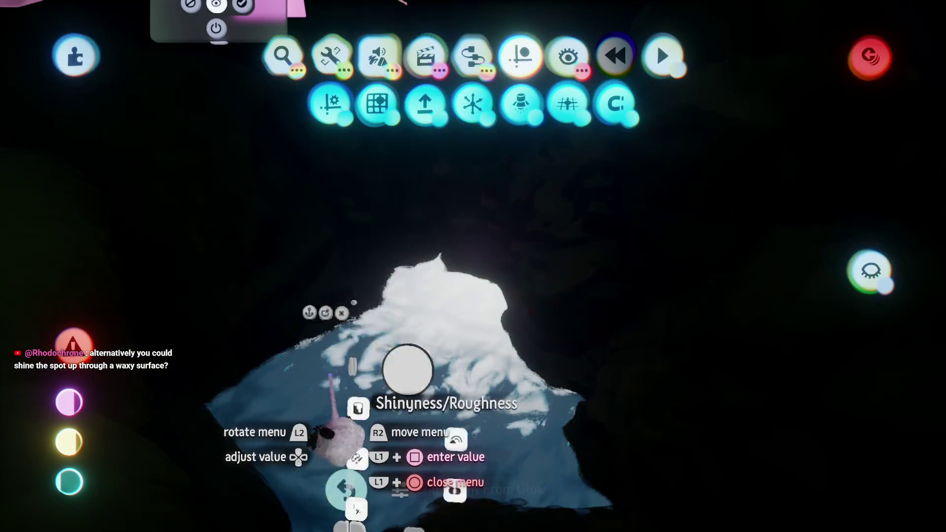
{"action": "left_click", "coordinate": [320, 373]}
{"action": "key", "text": "Escape"}
{"action": "left_click", "coordinate": [319, 373]}
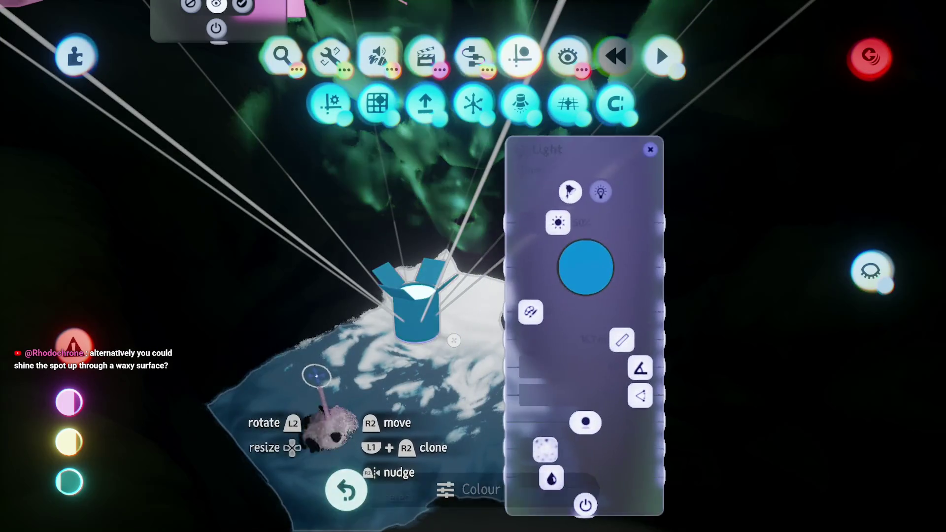
{"action": "key", "text": "Escape"}
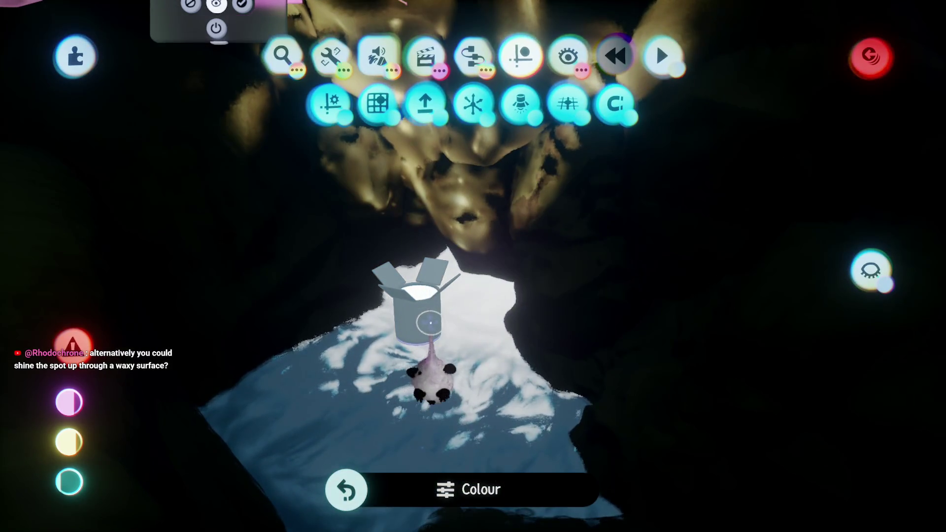
{"action": "key", "text": "Escape"}
{"action": "left_click_drag", "start_coordinate": [416, 377], "coordinate": [473, 316]}
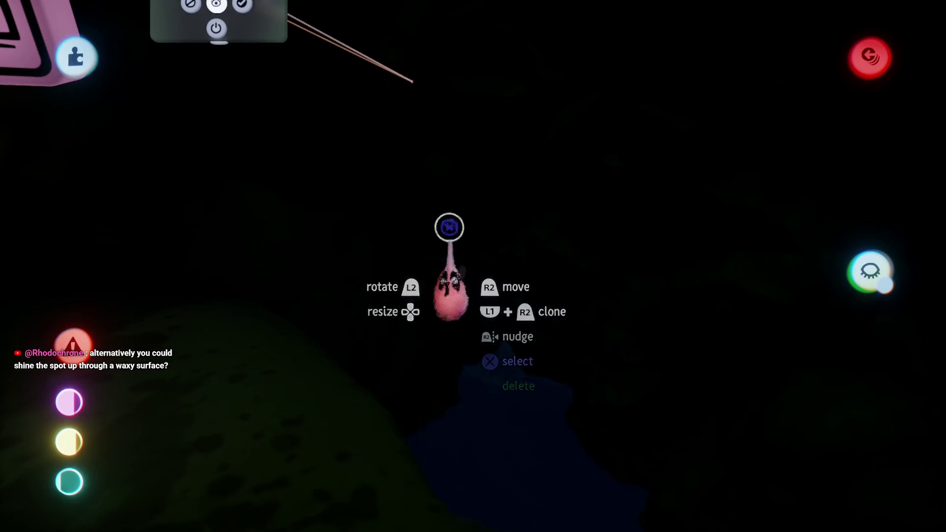
Carry the piece inside the cave down-left and drop it in its new spot
{"action": "mouse_move", "coordinate": [425, 308]}
{"action": "left_mouse_down"}
{"action": "mouse_move", "coordinate": [411, 220]}
{"action": "mouse_move", "coordinate": [367, 233]}
{"action": "mouse_move", "coordinate": [368, 290]}
{"action": "mouse_move", "coordinate": [403, 245]}
{"action": "left_mouse_up"}
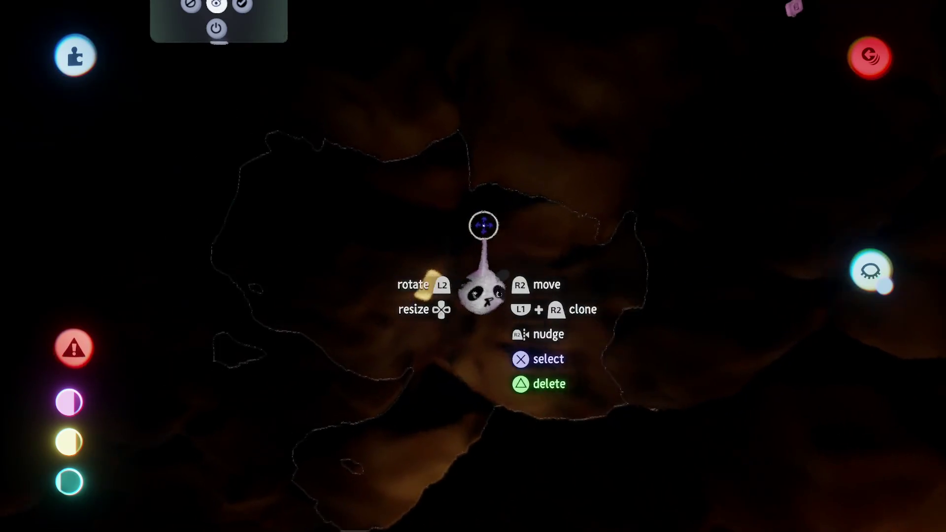
{"action": "mouse_move", "coordinate": [441, 281]}
{"action": "left_mouse_down"}
{"action": "mouse_move", "coordinate": [534, 158]}
{"action": "mouse_move", "coordinate": [582, 131]}
{"action": "mouse_move", "coordinate": [507, 186]}
{"action": "mouse_move", "coordinate": [366, 216]}
{"action": "mouse_move", "coordinate": [450, 317]}
{"action": "left_mouse_up"}
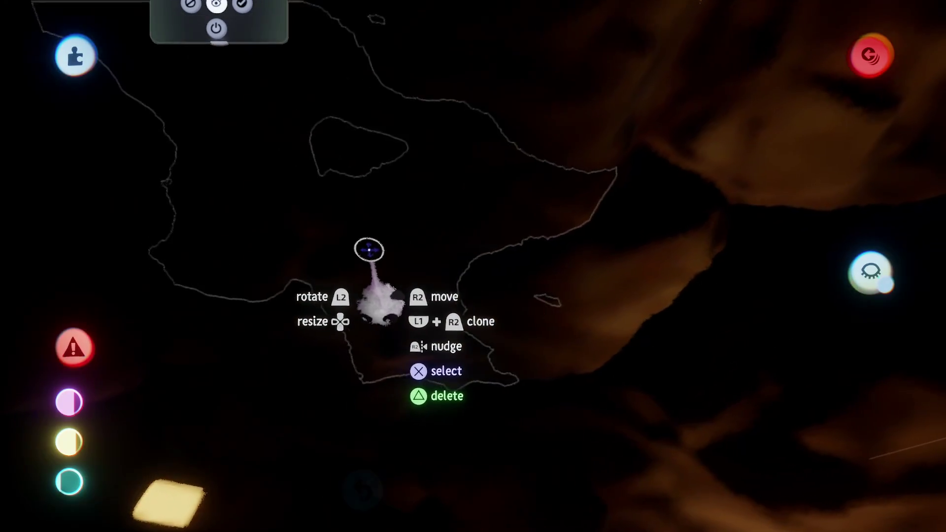
{"action": "mouse_move", "coordinate": [369, 249]}
{"action": "left_mouse_down"}
{"action": "mouse_move", "coordinate": [334, 279]}
{"action": "mouse_move", "coordinate": [546, 297]}
{"action": "left_mouse_up"}
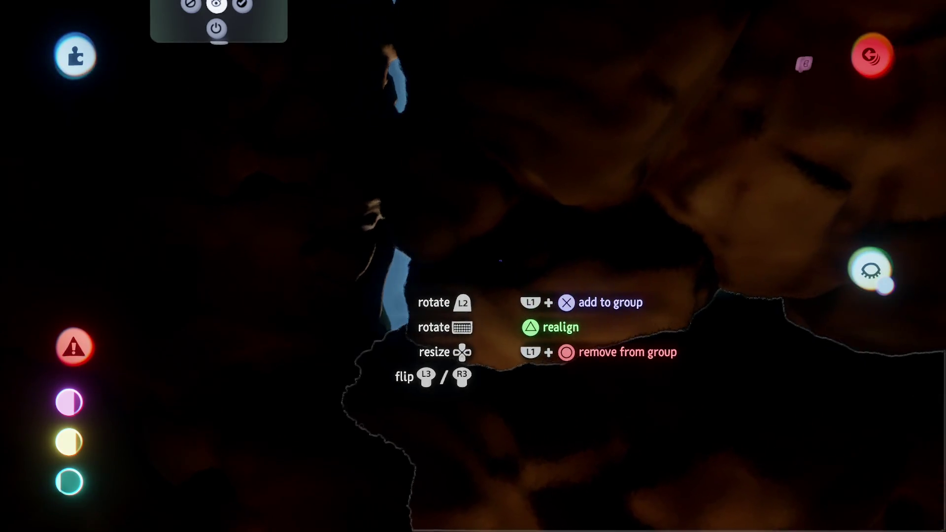
{"action": "mouse_move", "coordinate": [481, 308]}
{"action": "left_mouse_down"}
{"action": "mouse_move", "coordinate": [477, 317]}
{"action": "mouse_move", "coordinate": [463, 266]}
{"action": "left_mouse_up"}
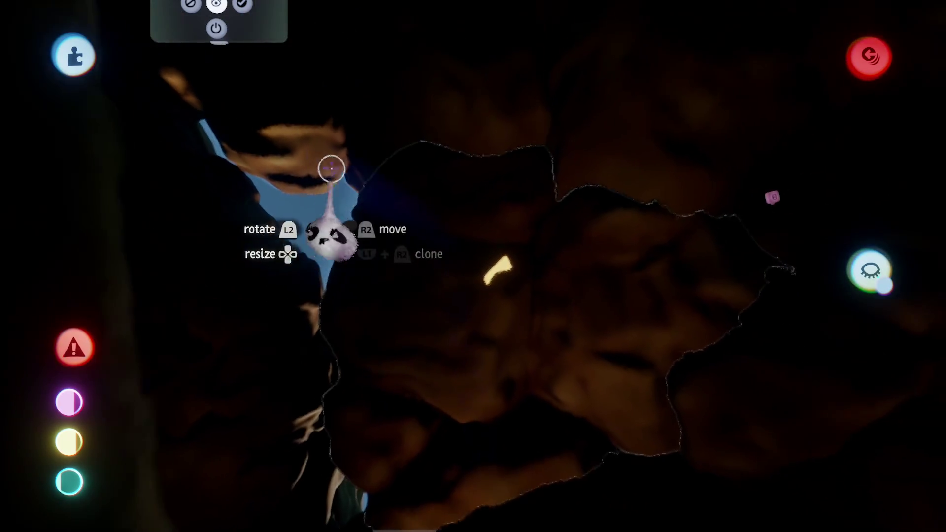
Move the rock cluster beside the water, leaving it enlarged to about 143%
{"action": "scroll", "coordinate": [447, 283], "scroll_direction": "down", "scroll_amount": 5}
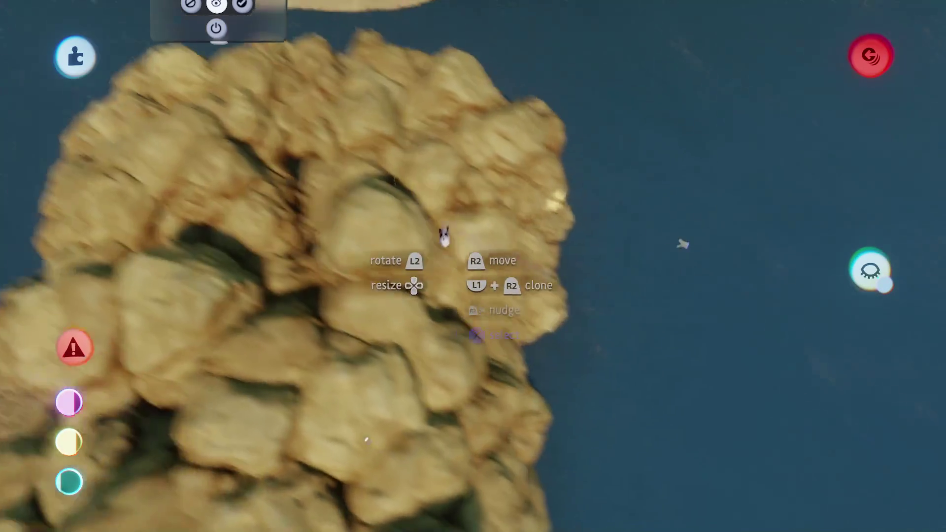
{"action": "scroll", "coordinate": [453, 194], "scroll_direction": "up", "scroll_amount": 5}
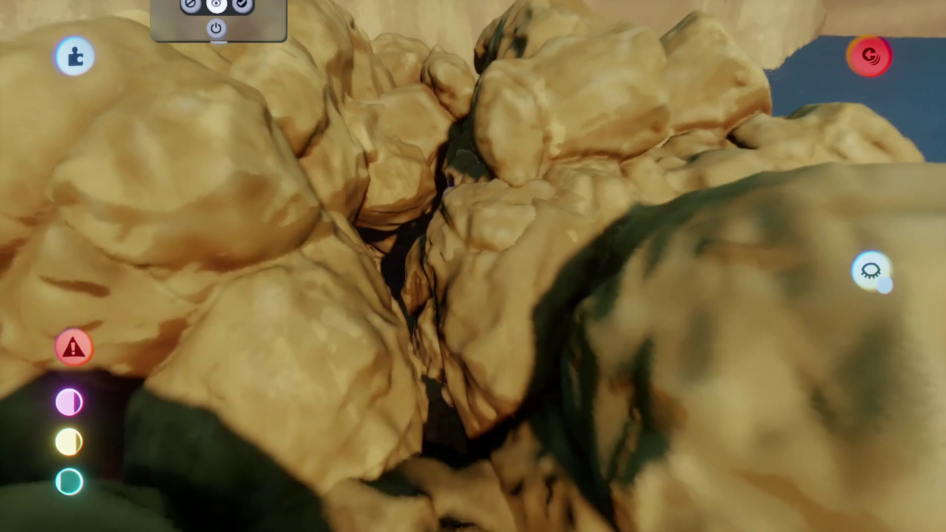
{"action": "scroll", "coordinate": [457, 229], "scroll_direction": "down", "scroll_amount": 5}
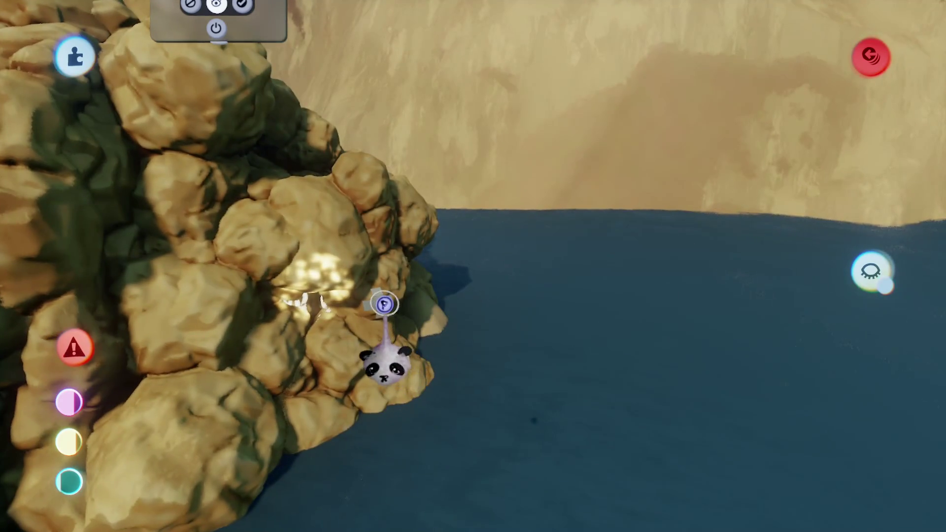
{"action": "scroll", "coordinate": [384, 305], "scroll_direction": "down", "scroll_amount": 5}
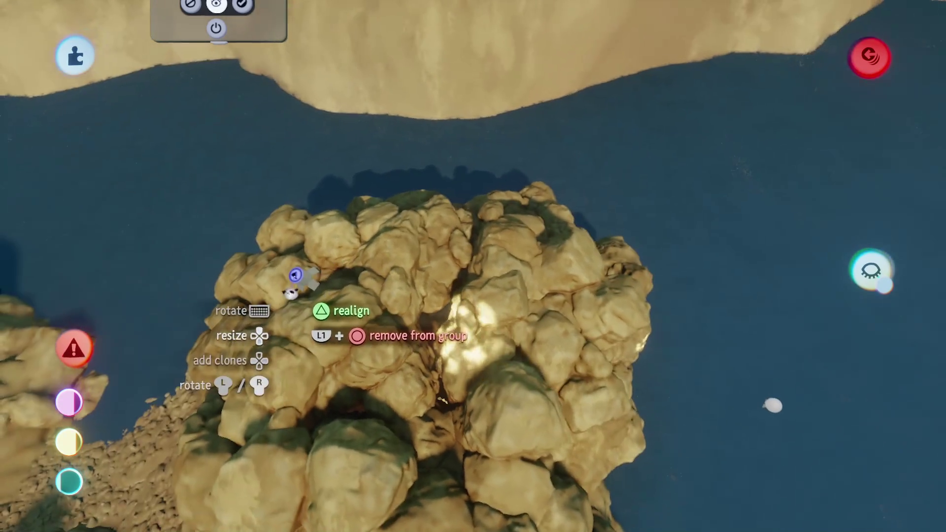
{"action": "mouse_move", "coordinate": [295, 275]}
{"action": "left_mouse_down"}
{"action": "mouse_move", "coordinate": [253, 422]}
{"action": "mouse_move", "coordinate": [315, 241]}
{"action": "mouse_move", "coordinate": [281, 398]}
{"action": "left_mouse_up"}
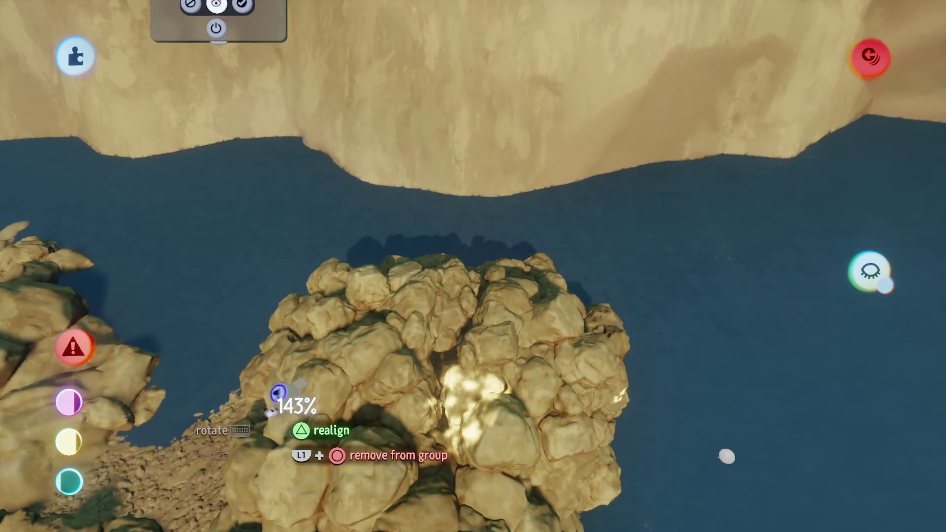
{"action": "scroll", "coordinate": [408, 342], "scroll_direction": "up", "scroll_amount": 10}
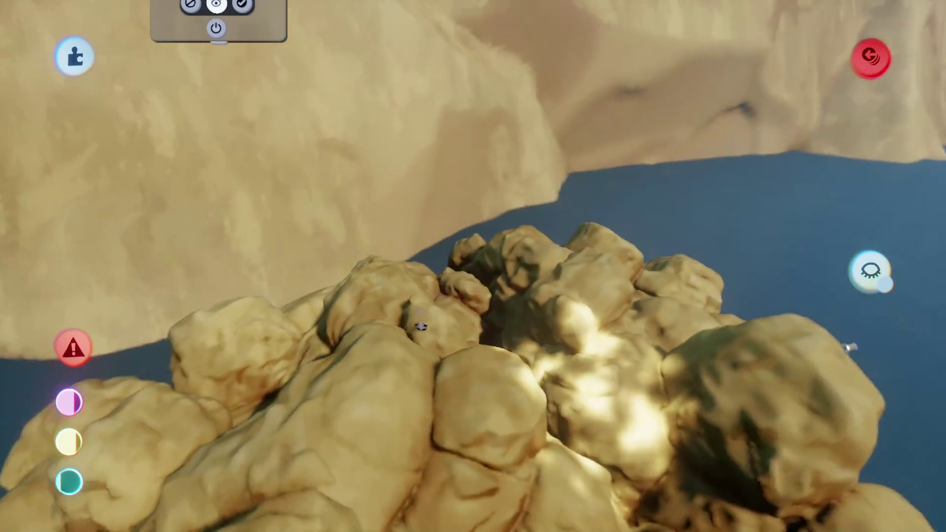
{"action": "scroll", "coordinate": [380, 402], "scroll_direction": "down", "scroll_amount": 10}
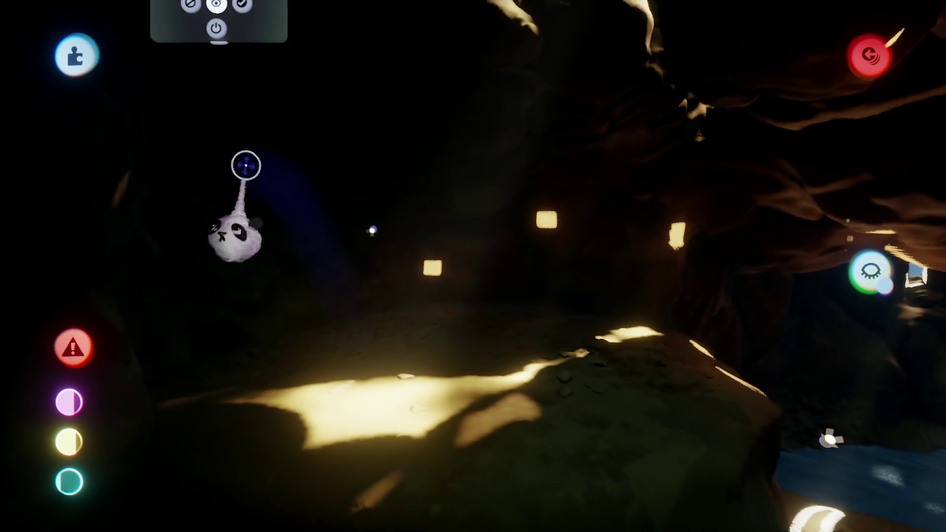
{"action": "key", "text": "space"}
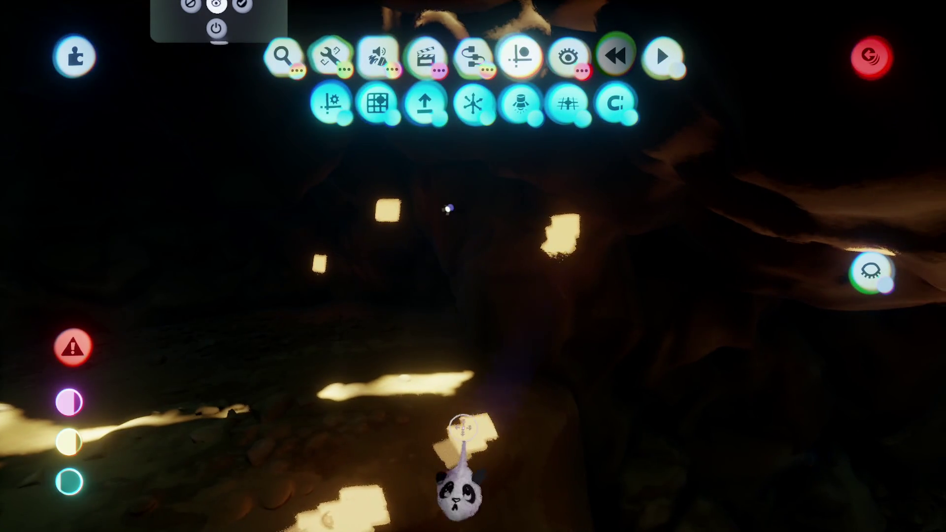
Paint a new glowing stroke across the cave wall using the first painting guide
{"action": "left_click", "coordinate": [458, 486]}
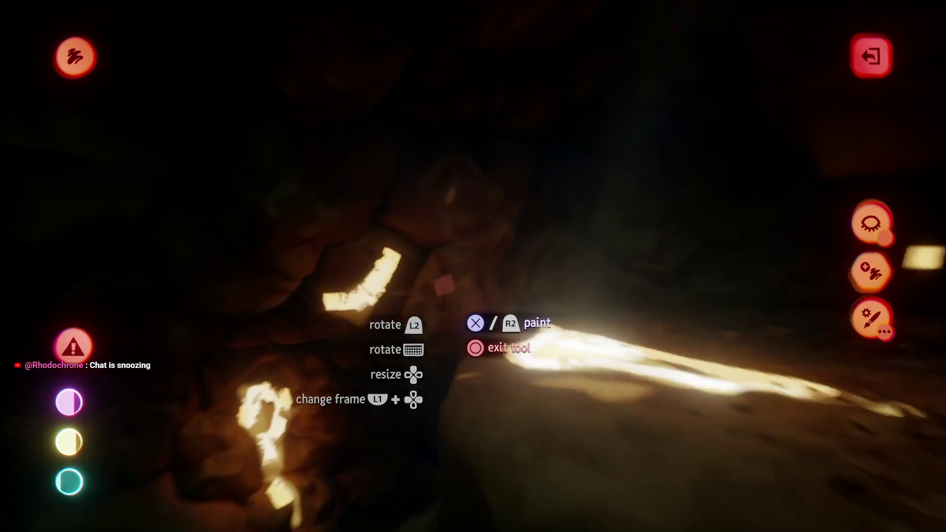
{"action": "left_click", "coordinate": [550, 68]}
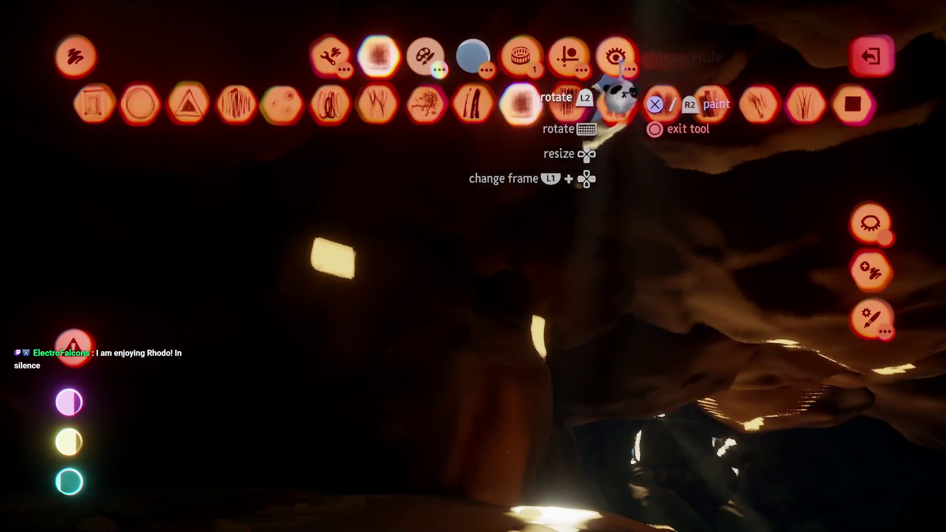
{"action": "left_click", "coordinate": [281, 104]}
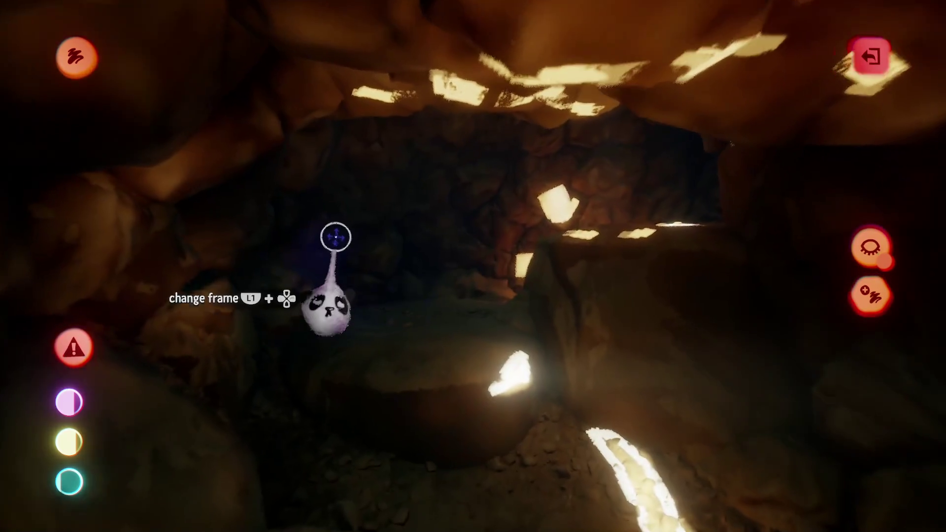
{"action": "left_click_drag", "start_coordinate": [336, 232], "coordinate": [487, 271]}
{"action": "key", "text": "Escape"}
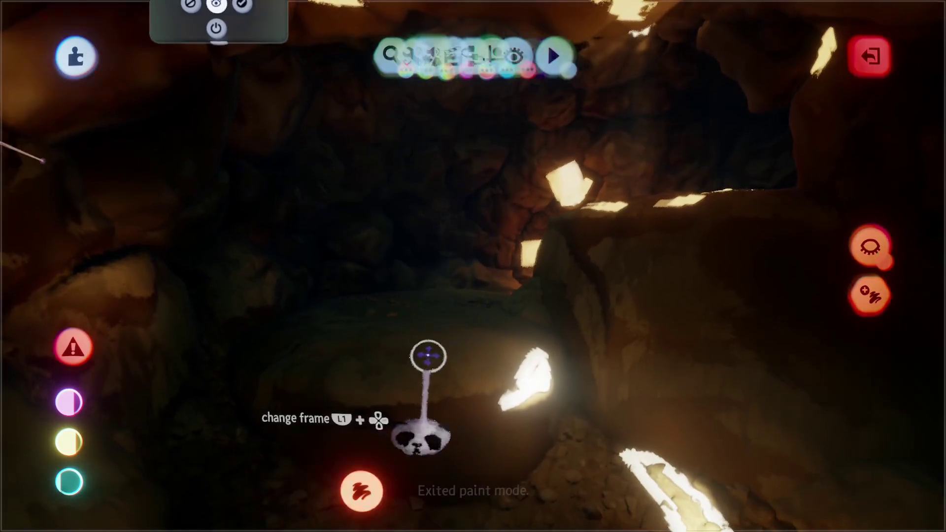
Open the new painting's Coat Properties panel and close it again
{"action": "key", "text": "Escape"}
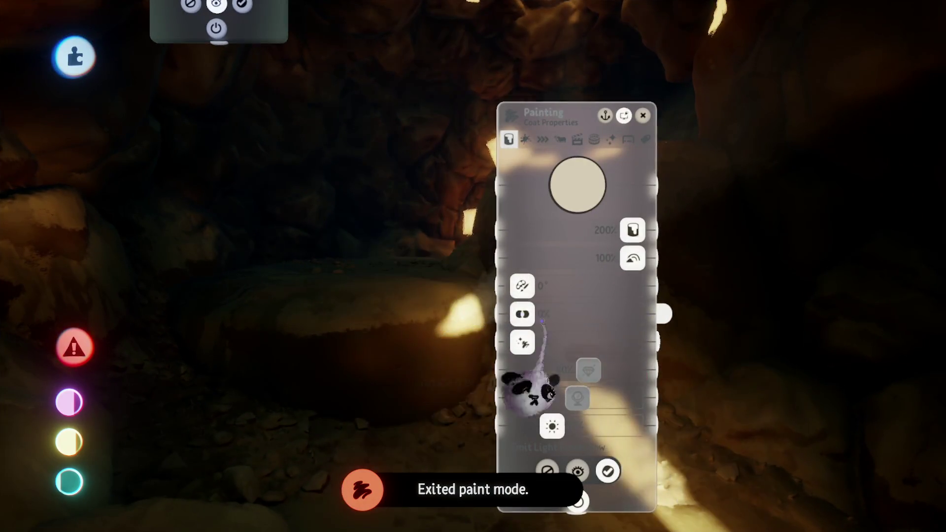
{"action": "key", "text": "Escape"}
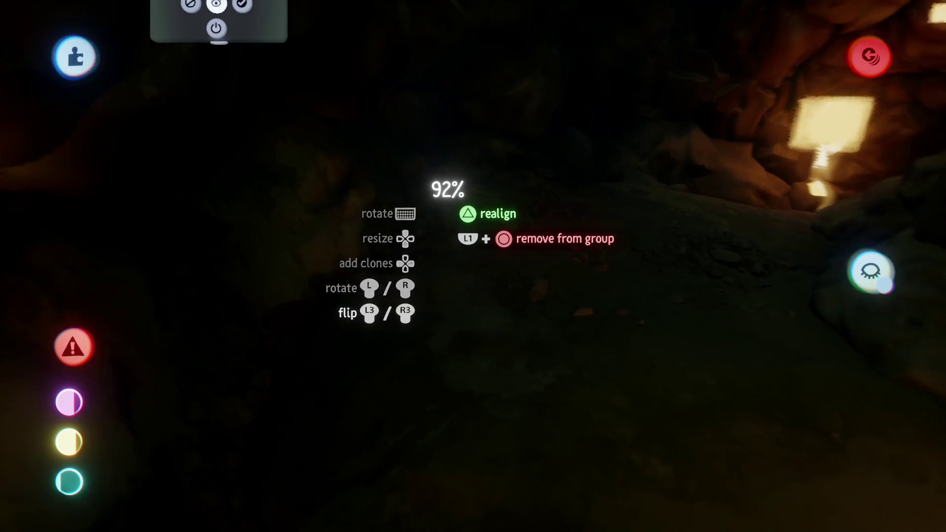
Carry the piece from the lit cave wall up, then down toward the floor and into the passage
{"action": "mouse_move", "coordinate": [271, 296]}
{"action": "left_mouse_down"}
{"action": "mouse_move", "coordinate": [413, 270]}
{"action": "mouse_move", "coordinate": [417, 281]}
{"action": "mouse_move", "coordinate": [415, 272]}
{"action": "mouse_move", "coordinate": [434, 270]}
{"action": "mouse_move", "coordinate": [368, 317]}
{"action": "left_mouse_up"}
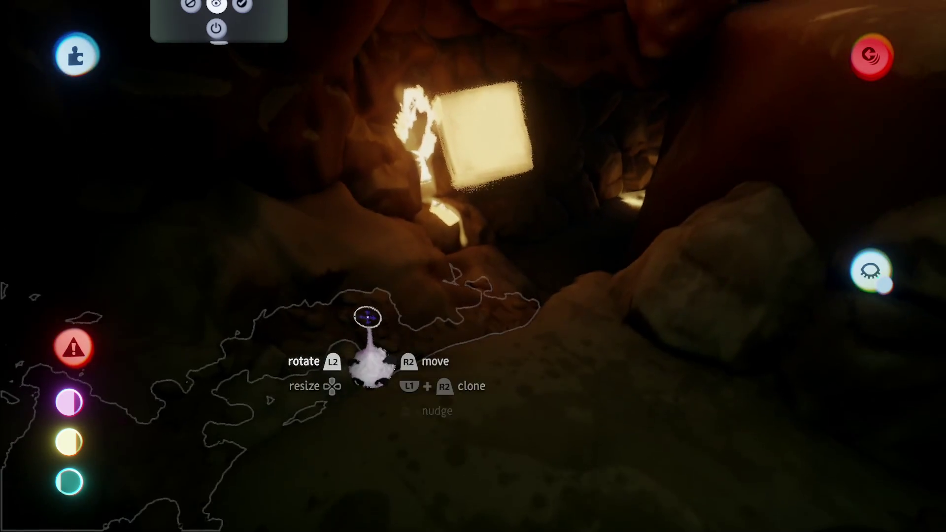
{"action": "mouse_move", "coordinate": [401, 275]}
{"action": "left_mouse_down"}
{"action": "mouse_move", "coordinate": [424, 237]}
{"action": "mouse_move", "coordinate": [411, 227]}
{"action": "mouse_move", "coordinate": [425, 212]}
{"action": "mouse_move", "coordinate": [412, 288]}
{"action": "mouse_move", "coordinate": [308, 257]}
{"action": "left_mouse_up"}
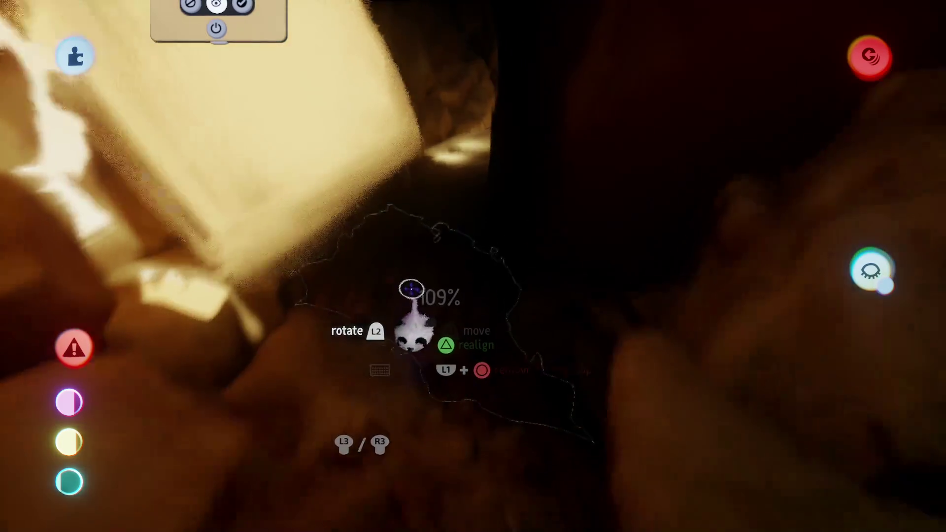
{"action": "mouse_move", "coordinate": [416, 373]}
{"action": "left_mouse_down"}
{"action": "mouse_move", "coordinate": [445, 281]}
{"action": "mouse_move", "coordinate": [412, 276]}
{"action": "mouse_move", "coordinate": [443, 261]}
{"action": "mouse_move", "coordinate": [406, 255]}
{"action": "mouse_move", "coordinate": [402, 266]}
{"action": "left_mouse_up"}
{"action": "mouse_move", "coordinate": [372, 219]}
{"action": "left_mouse_down"}
{"action": "mouse_move", "coordinate": [375, 227]}
{"action": "mouse_move", "coordinate": [354, 217]}
{"action": "left_mouse_up"}
{"action": "mouse_move", "coordinate": [466, 276]}
{"action": "left_mouse_down"}
{"action": "mouse_move", "coordinate": [492, 418]}
{"action": "mouse_move", "coordinate": [456, 249]}
{"action": "mouse_move", "coordinate": [434, 246]}
{"action": "mouse_move", "coordinate": [418, 194]}
{"action": "mouse_move", "coordinate": [447, 228]}
{"action": "mouse_move", "coordinate": [406, 184]}
{"action": "mouse_move", "coordinate": [376, 219]}
{"action": "mouse_move", "coordinate": [382, 311]}
{"action": "mouse_move", "coordinate": [451, 241]}
{"action": "mouse_move", "coordinate": [401, 180]}
{"action": "mouse_move", "coordinate": [423, 213]}
{"action": "left_mouse_up"}
{"action": "mouse_move", "coordinate": [394, 249]}
{"action": "left_mouse_down"}
{"action": "mouse_move", "coordinate": [363, 251]}
{"action": "mouse_move", "coordinate": [397, 271]}
{"action": "mouse_move", "coordinate": [436, 322]}
{"action": "mouse_move", "coordinate": [401, 327]}
{"action": "mouse_move", "coordinate": [342, 201]}
{"action": "left_mouse_up"}
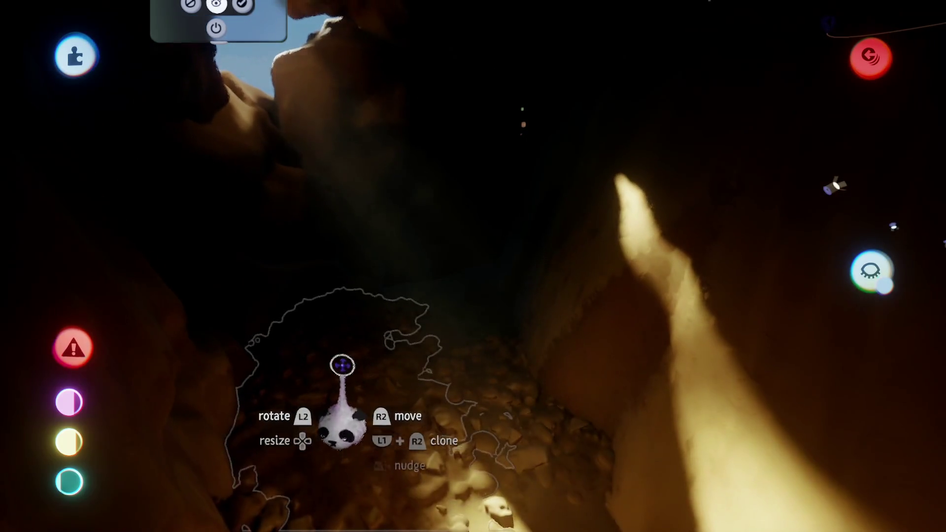
Reposition another piece in the passage, then switch to Paint mode
{"action": "mouse_move", "coordinate": [343, 367]}
{"action": "left_mouse_down"}
{"action": "mouse_move", "coordinate": [462, 292]}
{"action": "mouse_move", "coordinate": [456, 276]}
{"action": "mouse_move", "coordinate": [475, 286]}
{"action": "mouse_move", "coordinate": [456, 278]}
{"action": "mouse_move", "coordinate": [465, 259]}
{"action": "mouse_move", "coordinate": [390, 280]}
{"action": "mouse_move", "coordinate": [386, 249]}
{"action": "mouse_move", "coordinate": [391, 281]}
{"action": "mouse_move", "coordinate": [366, 253]}
{"action": "mouse_move", "coordinate": [356, 270]}
{"action": "mouse_move", "coordinate": [403, 252]}
{"action": "left_mouse_up"}
{"action": "scroll", "coordinate": [388, 175], "scroll_direction": "down", "scroll_amount": 5}
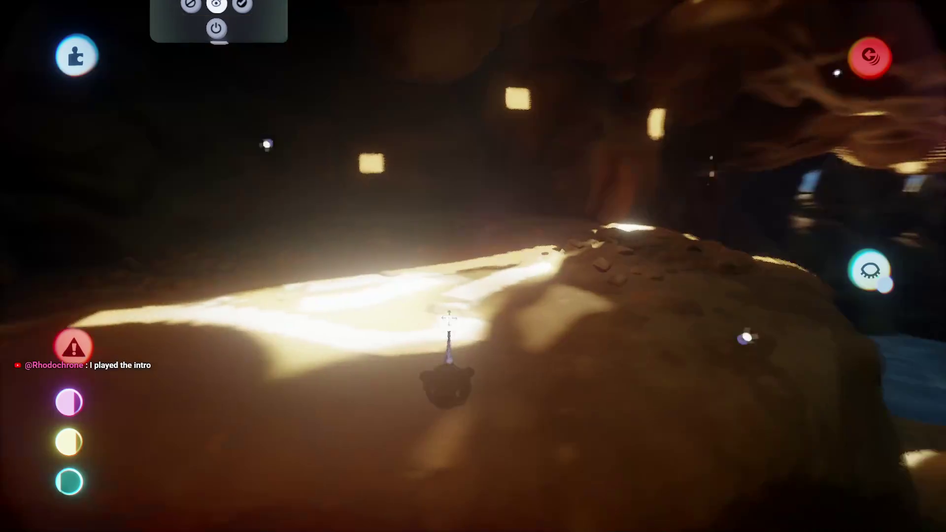
{"action": "left_click", "coordinate": [449, 317]}
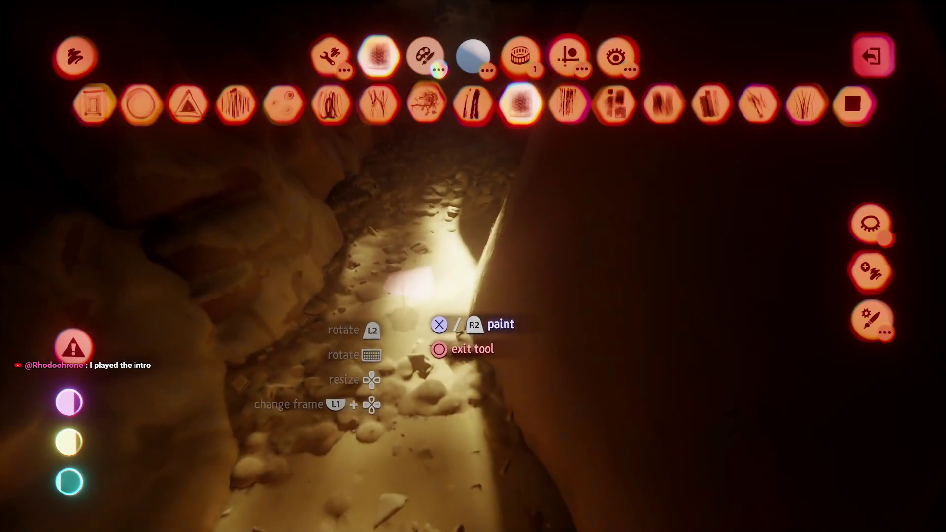
Paint a glowing stroke along the cave floor and exit paint mode
{"action": "left_click_drag", "start_coordinate": [441, 269], "coordinate": [333, 511]}
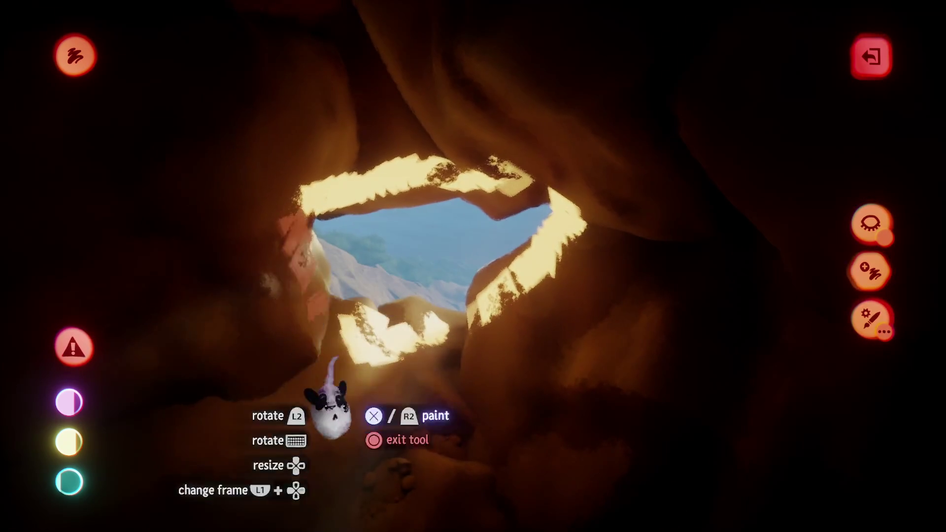
{"action": "key", "text": "Escape"}
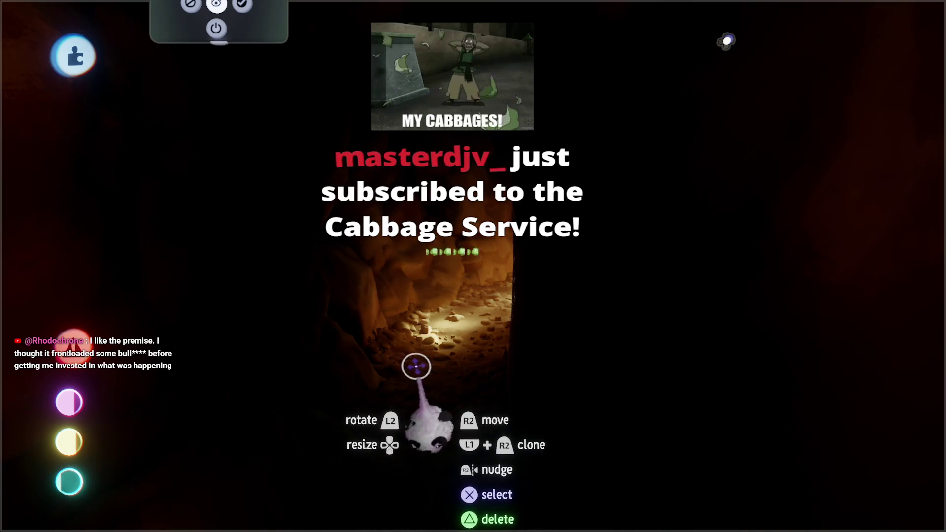
Save The Storm [B1E12] online as a new version from the pause menu, then resume editing
{"action": "mouse_move", "coordinate": [390, 315]}
{"action": "left_mouse_down"}
{"action": "mouse_move", "coordinate": [380, 232]}
{"action": "mouse_move", "coordinate": [308, 415]}
{"action": "left_mouse_up"}
{"action": "mouse_move", "coordinate": [313, 295]}
{"action": "left_mouse_down"}
{"action": "mouse_move", "coordinate": [275, 238]}
{"action": "mouse_move", "coordinate": [192, 179]}
{"action": "mouse_move", "coordinate": [475, 264]}
{"action": "mouse_move", "coordinate": [467, 437]}
{"action": "mouse_move", "coordinate": [446, 473]}
{"action": "mouse_move", "coordinate": [463, 444]}
{"action": "mouse_move", "coordinate": [443, 416]}
{"action": "mouse_move", "coordinate": [434, 425]}
{"action": "mouse_move", "coordinate": [443, 389]}
{"action": "left_mouse_up"}
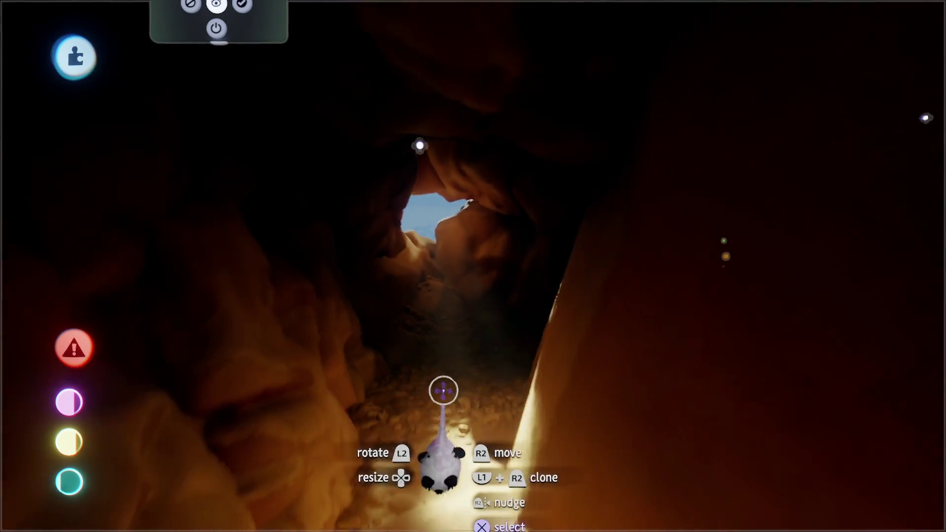
{"action": "key", "text": "Escape"}
{"action": "left_click", "coordinate": [625, 382]}
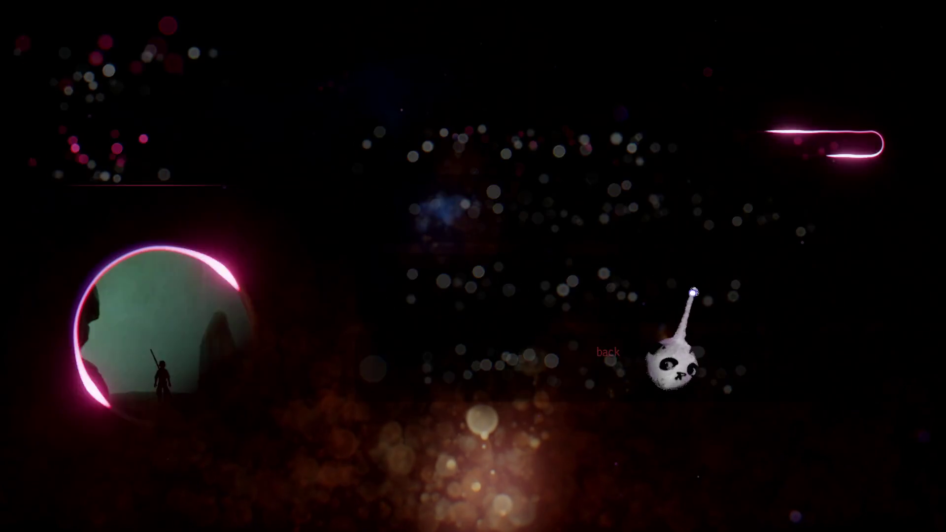
{"action": "left_click", "coordinate": [858, 24]}
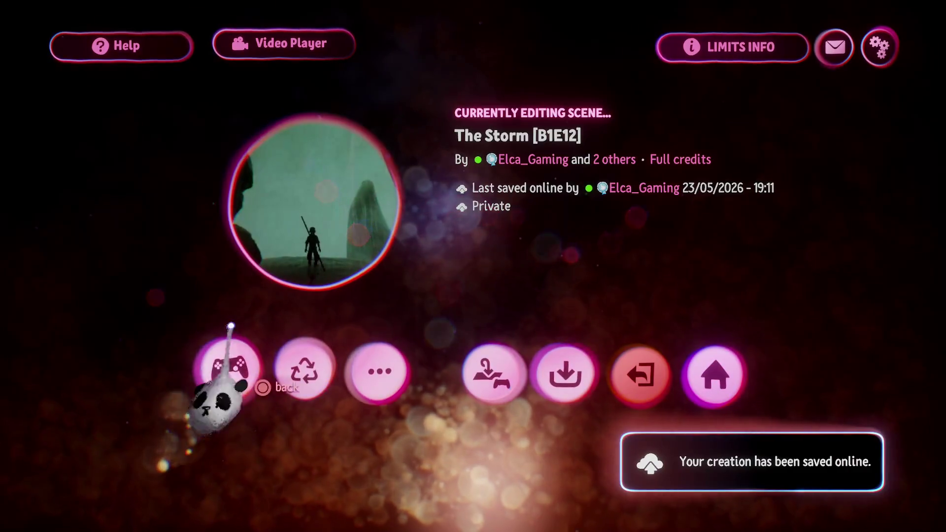
{"action": "key", "text": "Escape"}
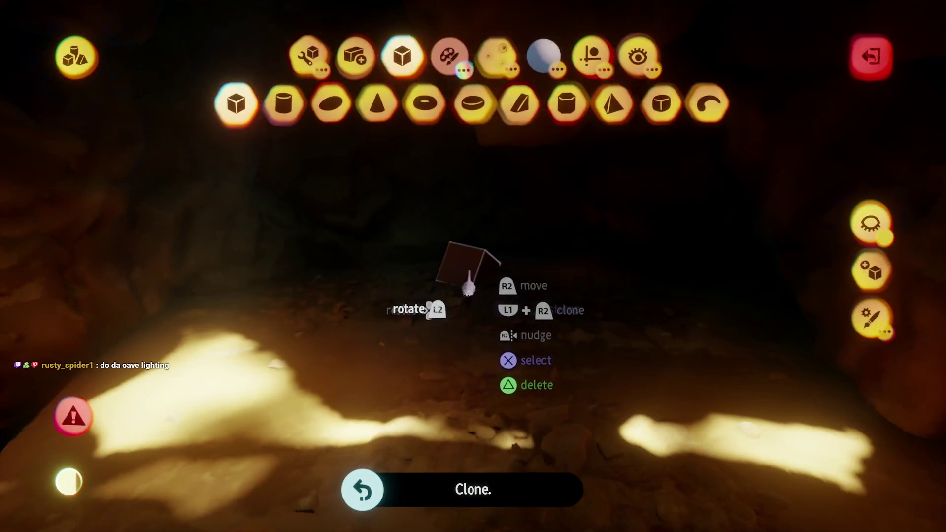
Exit sculpt mode and scale the grabbed lit floor sculpt up to about 106%
{"action": "key", "text": "Escape"}
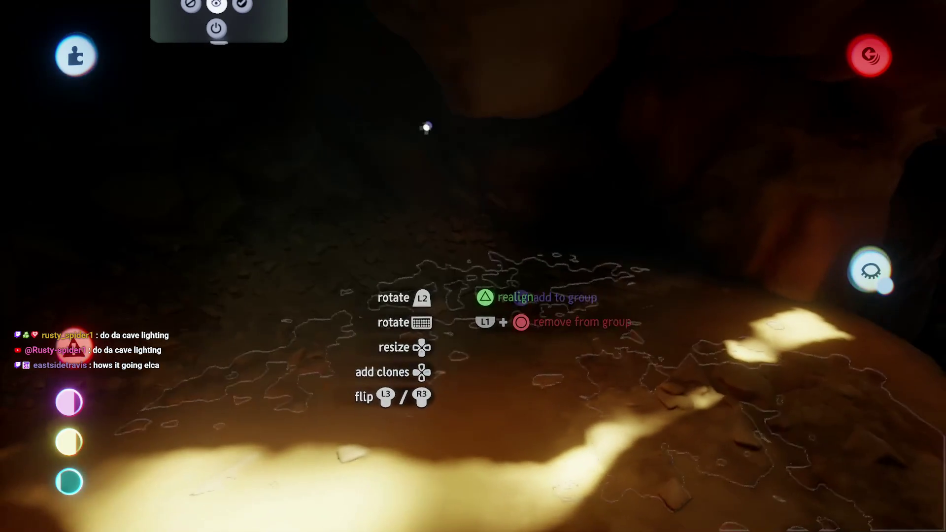
{"action": "key", "text": "Up"}
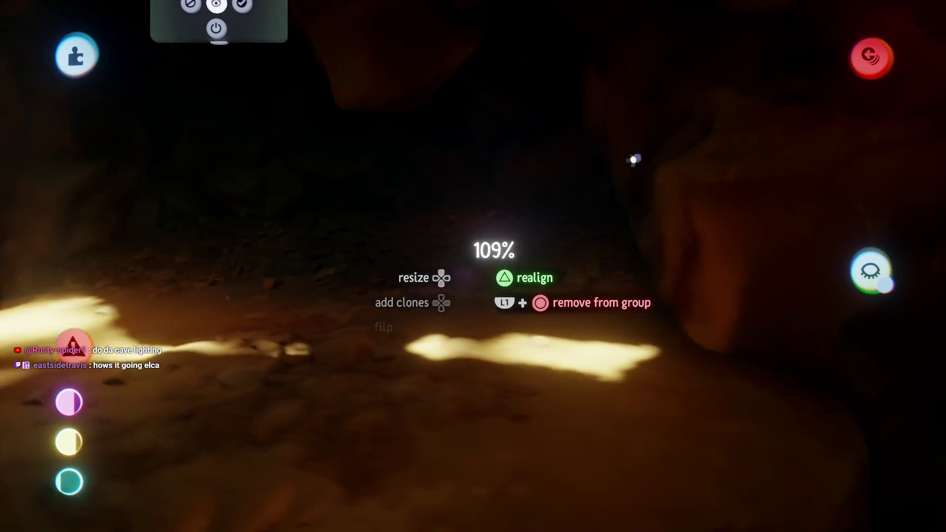
Drop the resized glowing floor piece, then stretch the sandy rubble mound over the water at the rock's base
{"action": "left_click", "coordinate": [467, 290]}
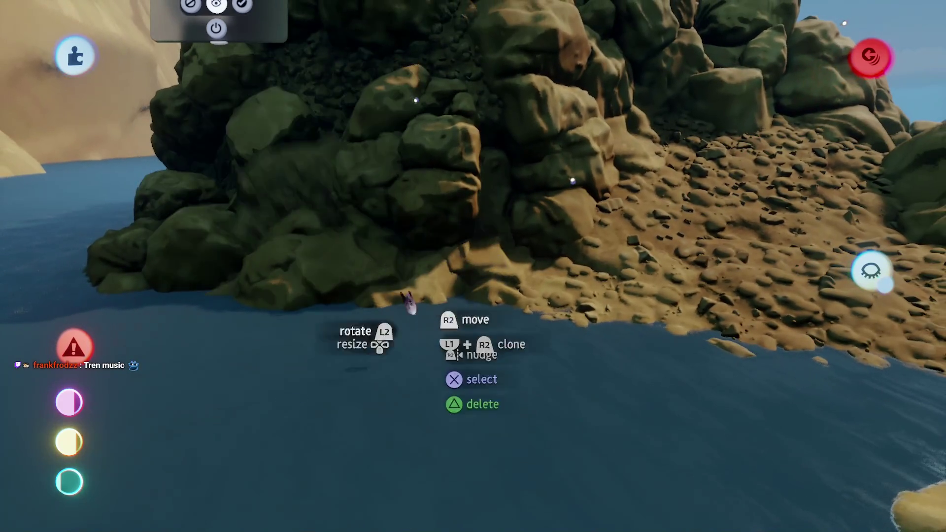
{"action": "left_click_drag", "start_coordinate": [409, 303], "coordinate": [394, 295]}
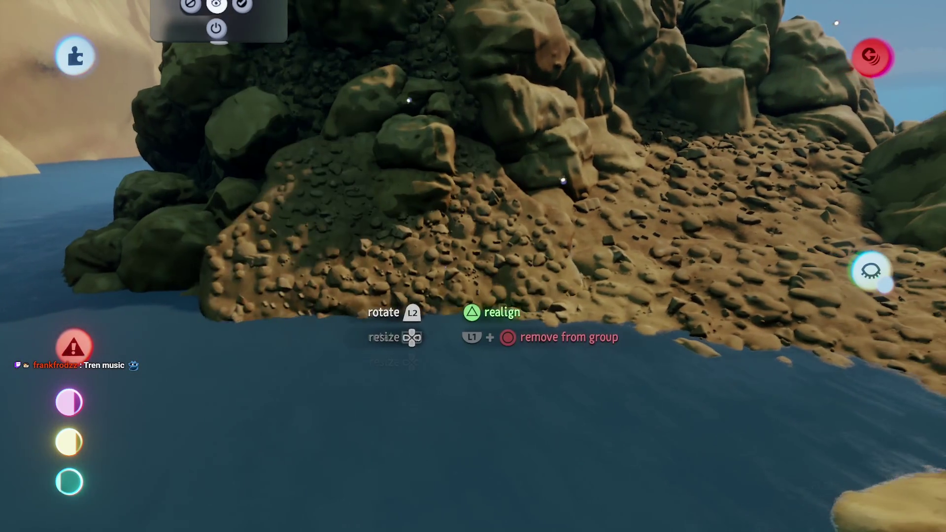
{"action": "mouse_move", "coordinate": [443, 340]}
{"action": "left_mouse_down"}
{"action": "mouse_move", "coordinate": [453, 311]}
{"action": "mouse_move", "coordinate": [421, 299]}
{"action": "mouse_move", "coordinate": [410, 362]}
{"action": "left_mouse_up"}
{"action": "mouse_move", "coordinate": [409, 327]}
{"action": "left_mouse_down"}
{"action": "mouse_move", "coordinate": [402, 402]}
{"action": "mouse_move", "coordinate": [402, 252]}
{"action": "mouse_move", "coordinate": [460, 253]}
{"action": "left_mouse_up"}
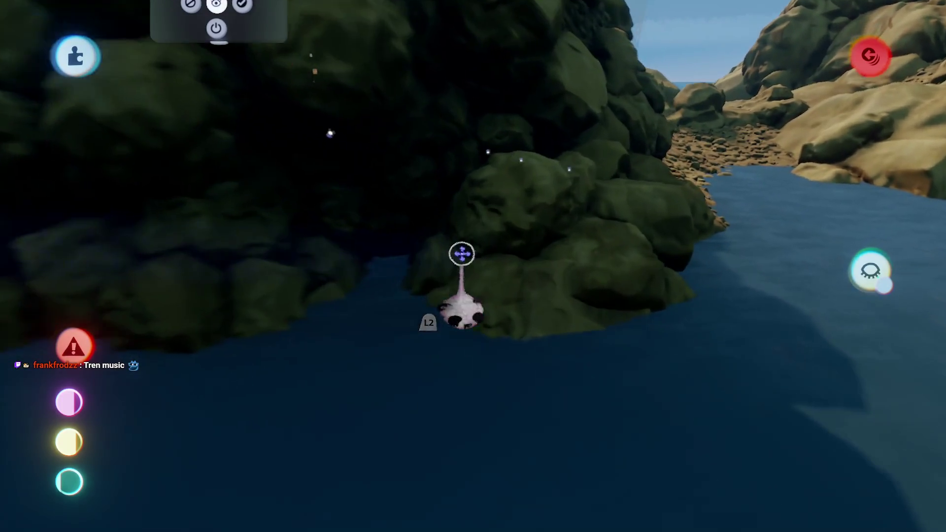
Bring up the visibility tools and scale a boulder in the rock pile up to 143%
{"action": "left_click", "coordinate": [520, 69]}
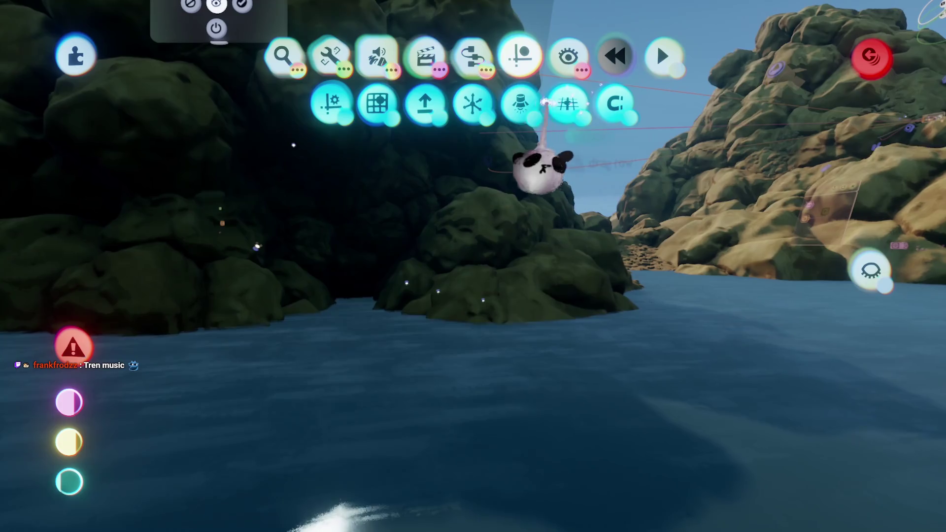
{"action": "left_click", "coordinate": [576, 64]}
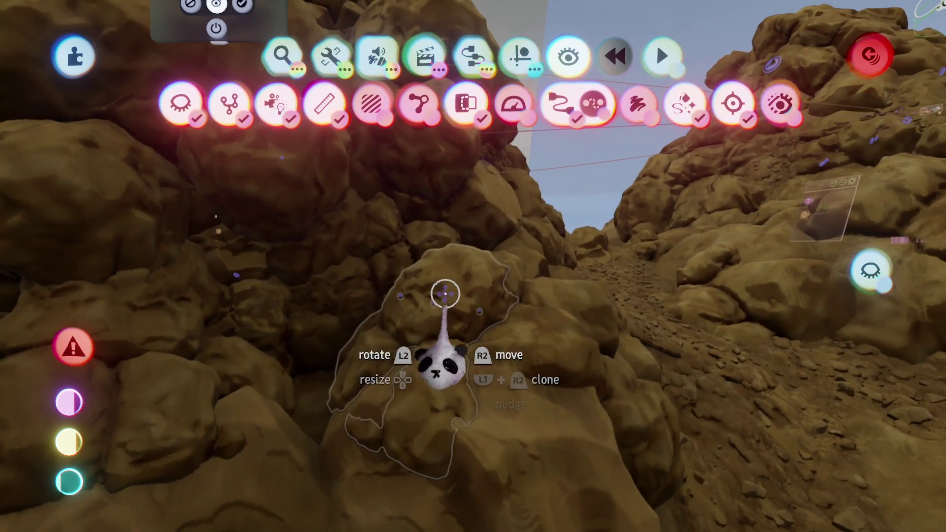
{"action": "left_click_drag", "start_coordinate": [444, 359], "coordinate": [429, 291]}
{"action": "key", "text": "Up"}
{"action": "key", "text": "Up"}
{"action": "key", "text": "Up"}
{"action": "mouse_move", "coordinate": [430, 252]}
{"action": "left_mouse_down"}
{"action": "mouse_move", "coordinate": [422, 169]}
{"action": "mouse_move", "coordinate": [389, 217]}
{"action": "mouse_move", "coordinate": [423, 391]}
{"action": "mouse_move", "coordinate": [540, 405]}
{"action": "left_mouse_up"}
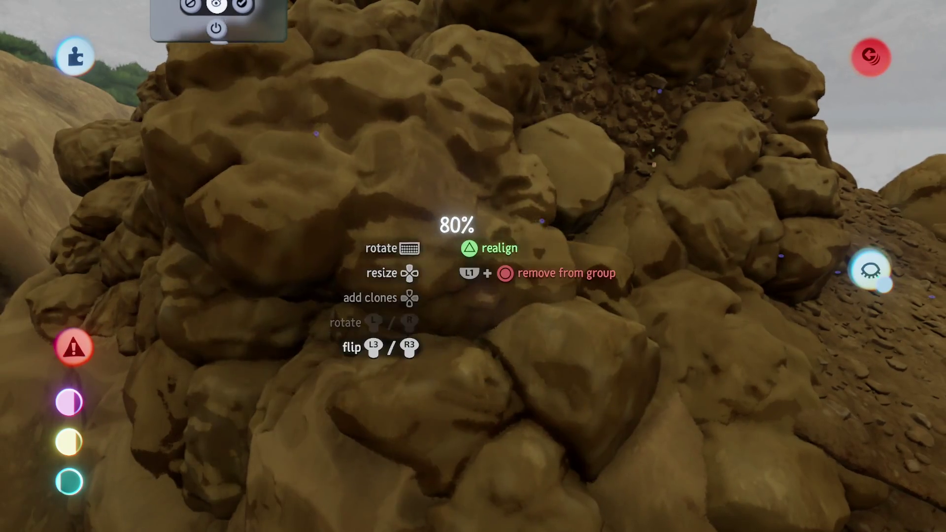
Regrab the enlarged boulder and another rock to adjust their positions on the pile
{"action": "mouse_move", "coordinate": [405, 204]}
{"action": "left_mouse_down"}
{"action": "mouse_move", "coordinate": [393, 217]}
{"action": "mouse_move", "coordinate": [386, 210]}
{"action": "mouse_move", "coordinate": [397, 276]}
{"action": "mouse_move", "coordinate": [370, 367]}
{"action": "mouse_move", "coordinate": [381, 433]}
{"action": "mouse_move", "coordinate": [342, 508]}
{"action": "mouse_move", "coordinate": [363, 435]}
{"action": "mouse_move", "coordinate": [358, 459]}
{"action": "mouse_move", "coordinate": [365, 317]}
{"action": "left_mouse_up"}
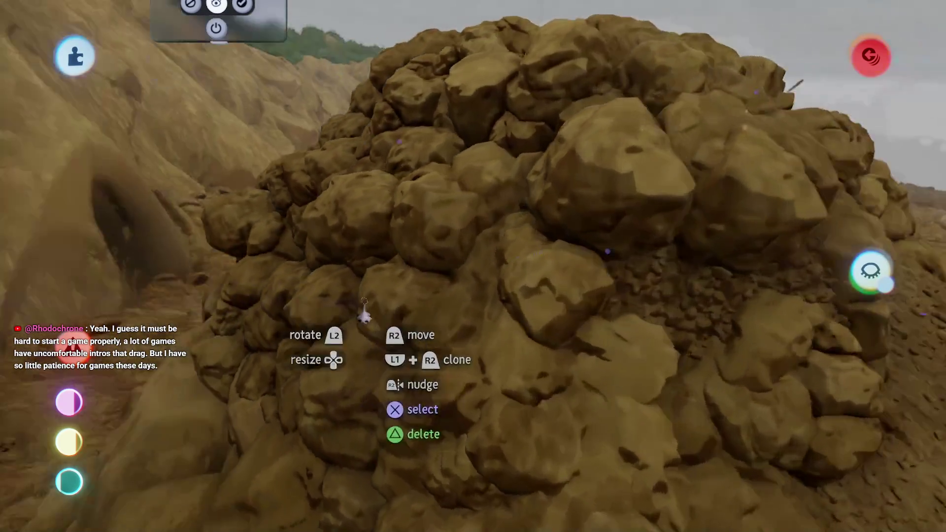
{"action": "mouse_move", "coordinate": [366, 372]}
{"action": "left_mouse_down"}
{"action": "mouse_move", "coordinate": [352, 461]}
{"action": "mouse_move", "coordinate": [352, 335]}
{"action": "mouse_move", "coordinate": [343, 364]}
{"action": "mouse_move", "coordinate": [338, 343]}
{"action": "mouse_move", "coordinate": [337, 351]}
{"action": "left_mouse_up"}
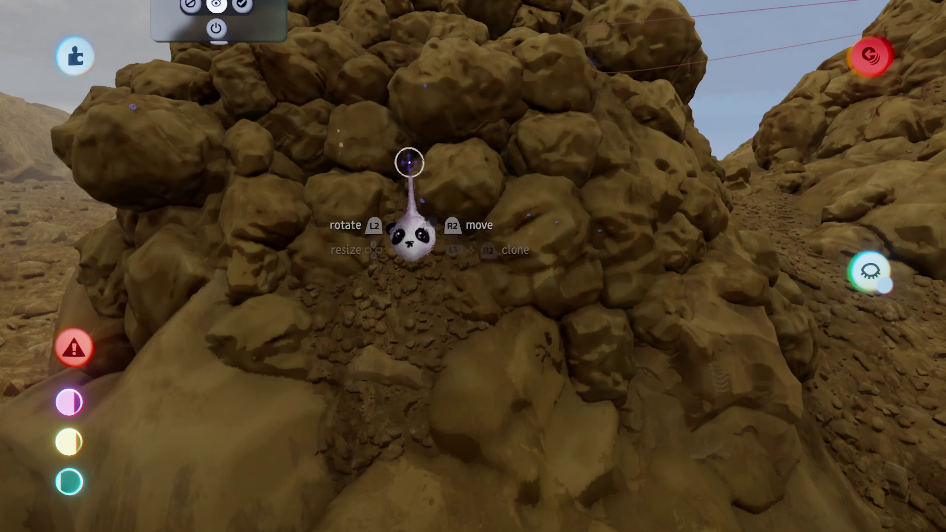
{"action": "mouse_move", "coordinate": [419, 330]}
{"action": "left_mouse_down"}
{"action": "mouse_move", "coordinate": [495, 426]}
{"action": "mouse_move", "coordinate": [497, 399]}
{"action": "mouse_move", "coordinate": [510, 387]}
{"action": "mouse_move", "coordinate": [508, 328]}
{"action": "mouse_move", "coordinate": [560, 349]}
{"action": "left_mouse_up"}
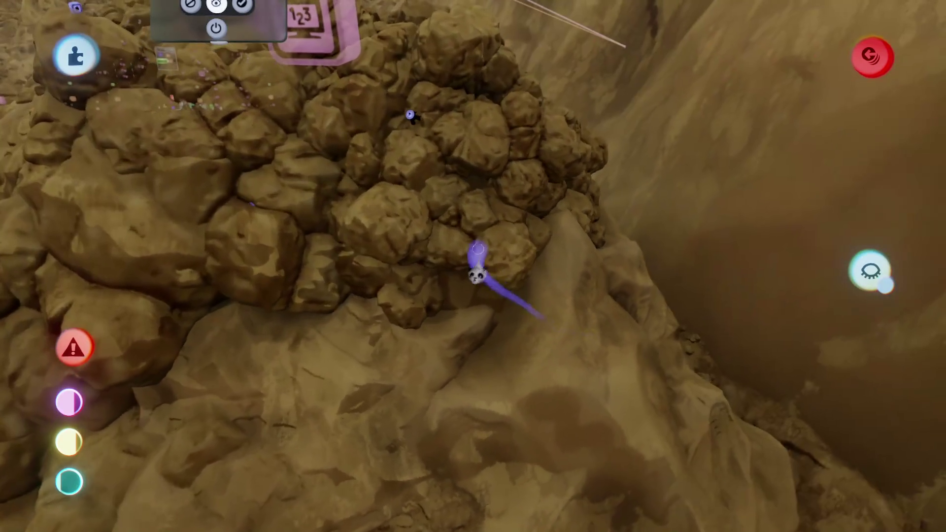
Enlarge a small rock group on the slope to 174% and position it on the pile
{"action": "left_click_drag", "start_coordinate": [490, 226], "coordinate": [477, 319]}
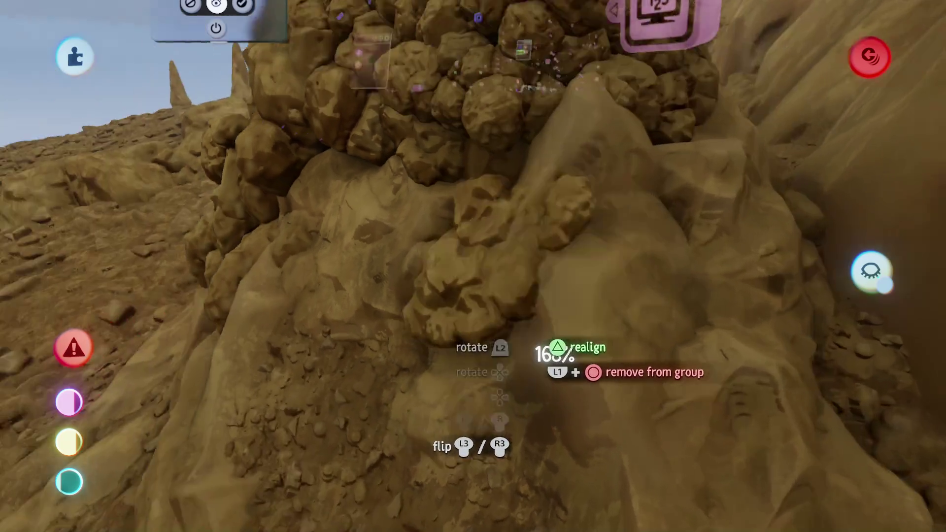
{"action": "left_click_drag", "start_coordinate": [522, 359], "coordinate": [518, 376]}
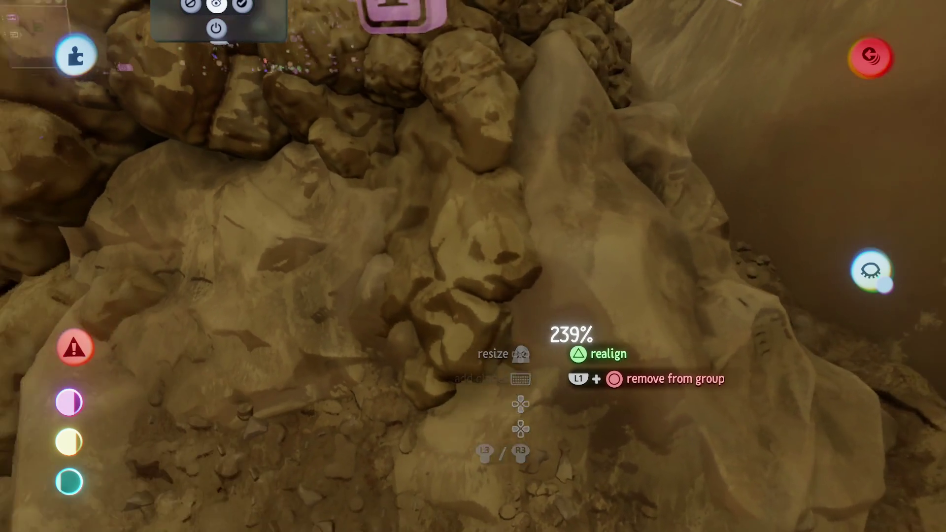
{"action": "left_click_drag", "start_coordinate": [516, 254], "coordinate": [529, 313]}
{"action": "left_click_drag", "start_coordinate": [531, 251], "coordinate": [534, 207]}
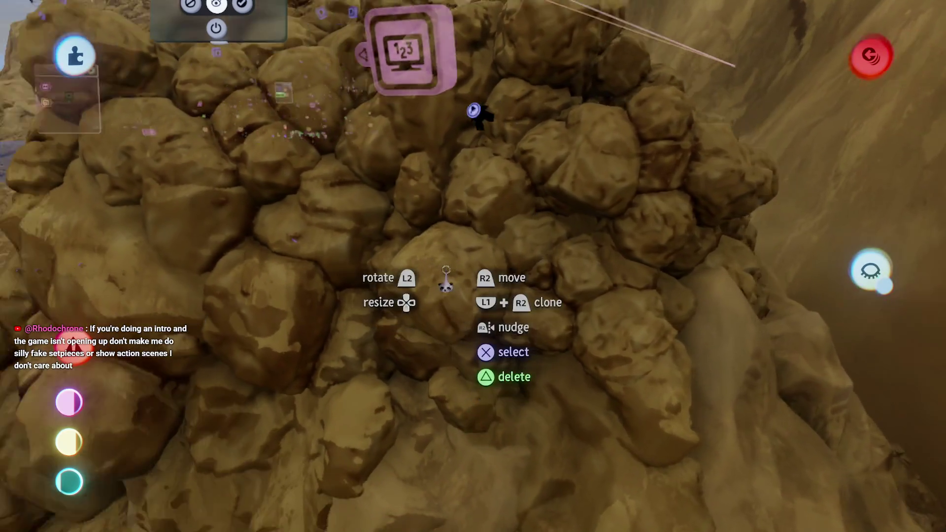
{"action": "left_click_drag", "start_coordinate": [446, 281], "coordinate": [446, 274]}
{"action": "left_click_drag", "start_coordinate": [412, 202], "coordinate": [462, 282]}
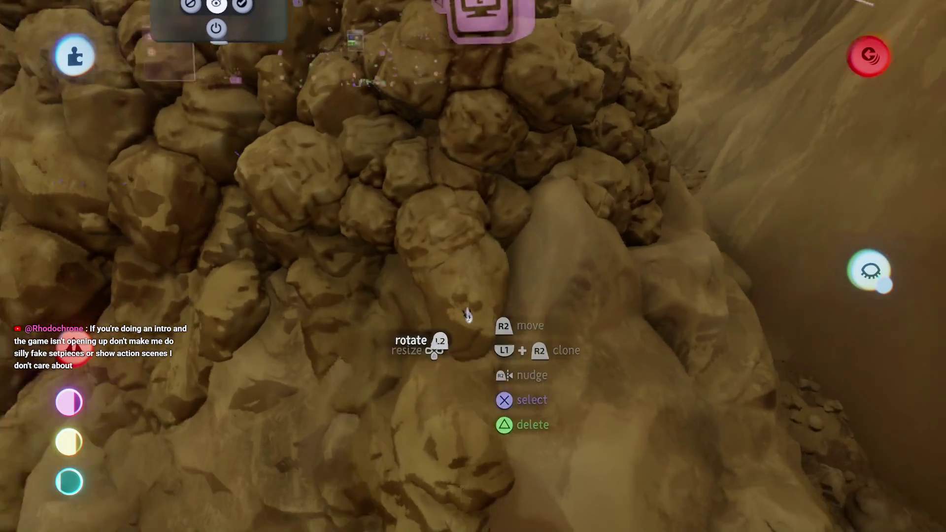
Move and set down another rock, shrink it to 129%, then grab a rock at the pile's front
{"action": "mouse_move", "coordinate": [467, 315]}
{"action": "left_mouse_down"}
{"action": "mouse_move", "coordinate": [475, 310]}
{"action": "mouse_move", "coordinate": [480, 325]}
{"action": "mouse_move", "coordinate": [507, 305]}
{"action": "mouse_move", "coordinate": [503, 317]}
{"action": "left_mouse_up"}
{"action": "mouse_move", "coordinate": [529, 276]}
{"action": "left_mouse_down"}
{"action": "mouse_move", "coordinate": [471, 274]}
{"action": "mouse_move", "coordinate": [521, 344]}
{"action": "left_mouse_up"}
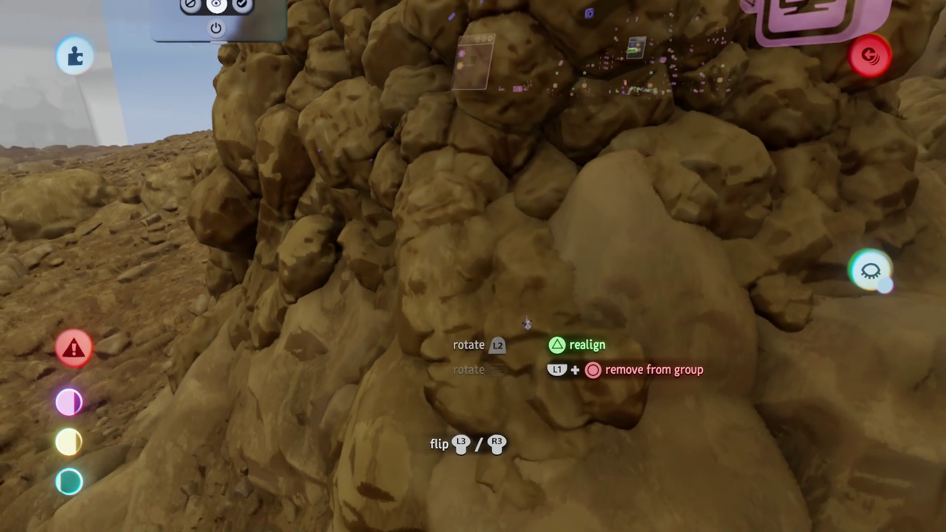
{"action": "mouse_move", "coordinate": [526, 323]}
{"action": "left_mouse_down"}
{"action": "mouse_move", "coordinate": [553, 258]}
{"action": "mouse_move", "coordinate": [570, 376]}
{"action": "mouse_move", "coordinate": [542, 335]}
{"action": "mouse_move", "coordinate": [541, 355]}
{"action": "mouse_move", "coordinate": [538, 294]}
{"action": "mouse_move", "coordinate": [539, 328]}
{"action": "mouse_move", "coordinate": [537, 313]}
{"action": "left_mouse_up"}
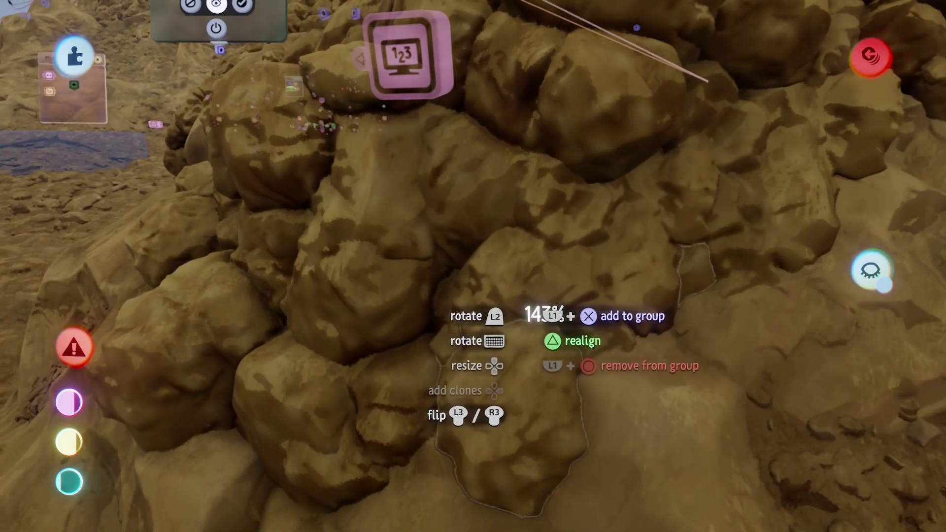
{"action": "mouse_move", "coordinate": [593, 257]}
{"action": "left_mouse_down"}
{"action": "mouse_move", "coordinate": [545, 316]}
{"action": "mouse_move", "coordinate": [560, 277]}
{"action": "mouse_move", "coordinate": [545, 338]}
{"action": "left_mouse_up"}
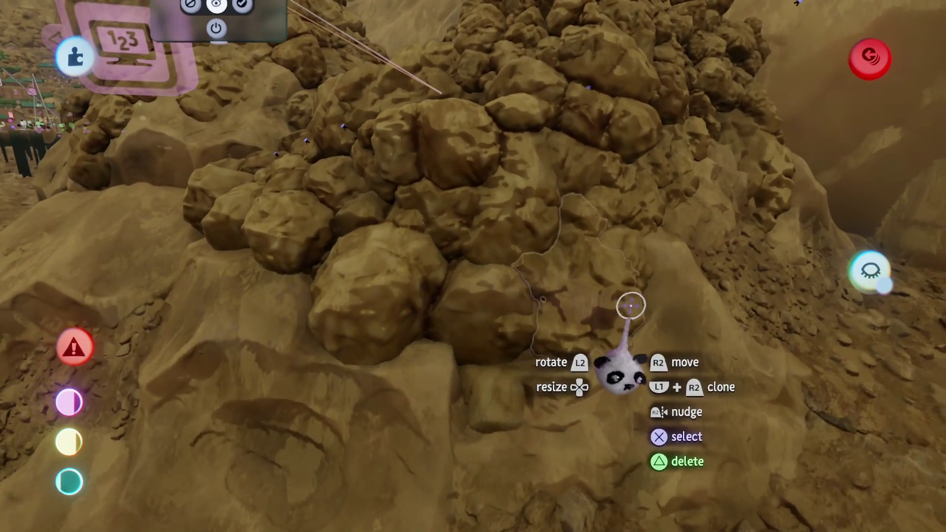
{"action": "mouse_move", "coordinate": [629, 306]}
{"action": "left_mouse_down"}
{"action": "mouse_move", "coordinate": [547, 306]}
{"action": "mouse_move", "coordinate": [552, 320]}
{"action": "mouse_move", "coordinate": [567, 316]}
{"action": "left_mouse_up"}
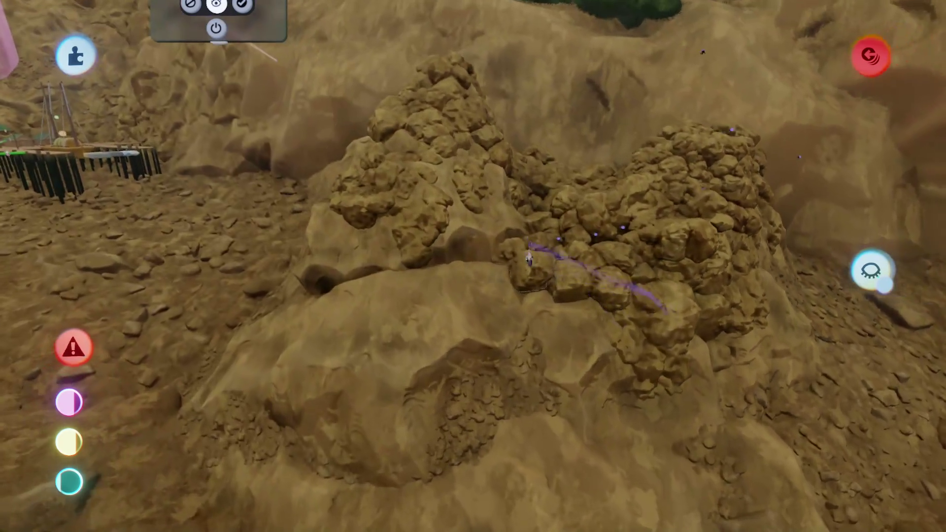
{"action": "mouse_move", "coordinate": [528, 257]}
{"action": "left_mouse_down"}
{"action": "mouse_move", "coordinate": [509, 325]}
{"action": "mouse_move", "coordinate": [513, 242]}
{"action": "mouse_move", "coordinate": [505, 302]}
{"action": "mouse_move", "coordinate": [484, 219]}
{"action": "mouse_move", "coordinate": [452, 342]}
{"action": "left_mouse_up"}
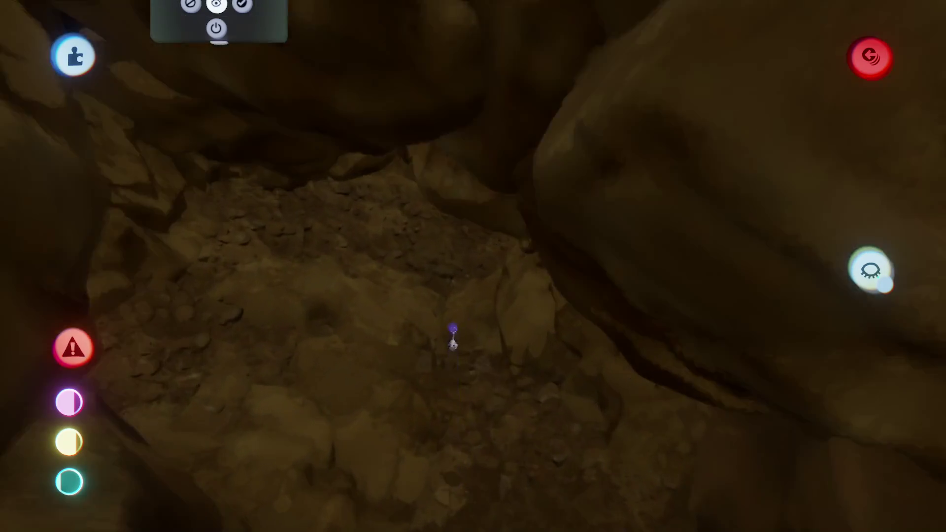
Fly into the cave and shrink a passage-floor rock to 94%, dropping the unused cube
{"action": "left_click_drag", "start_coordinate": [501, 297], "coordinate": [522, 274]}
{"action": "double_click", "coordinate": [519, 264]}
{"action": "key", "text": "Escape"}
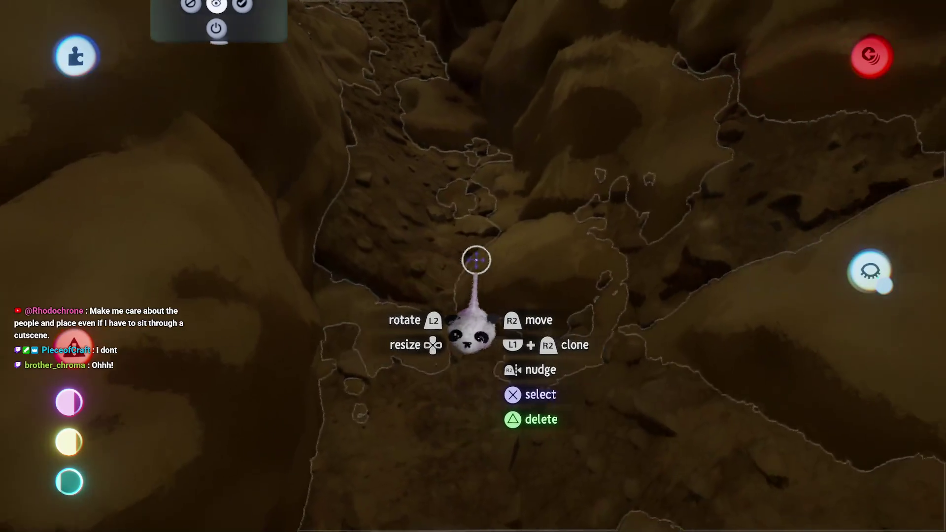
{"action": "key", "text": "Escape"}
{"action": "mouse_move", "coordinate": [473, 275]}
{"action": "left_mouse_down"}
{"action": "mouse_move", "coordinate": [461, 266]}
{"action": "mouse_move", "coordinate": [510, 394]}
{"action": "mouse_move", "coordinate": [433, 365]}
{"action": "mouse_move", "coordinate": [433, 380]}
{"action": "mouse_move", "coordinate": [433, 354]}
{"action": "mouse_move", "coordinate": [485, 358]}
{"action": "mouse_move", "coordinate": [492, 338]}
{"action": "mouse_move", "coordinate": [496, 348]}
{"action": "mouse_move", "coordinate": [493, 327]}
{"action": "left_mouse_up"}
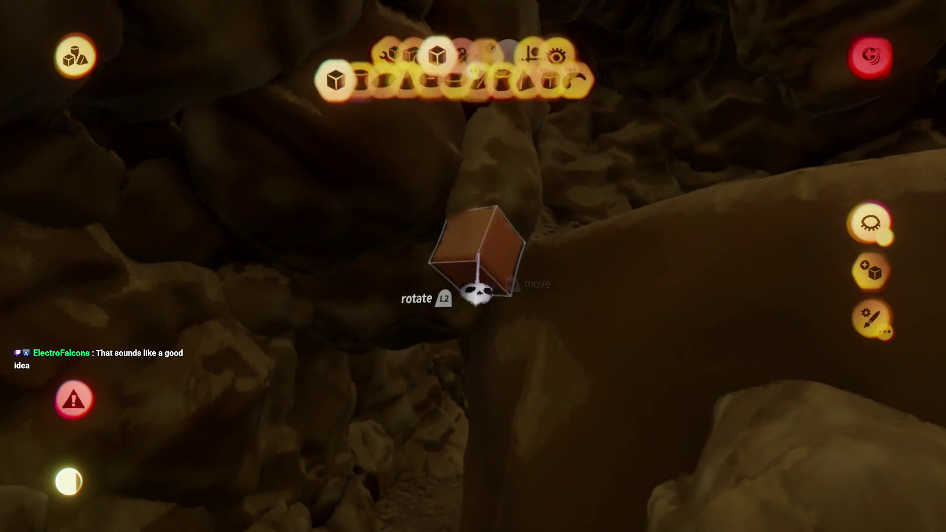
{"action": "key", "text": "Escape"}
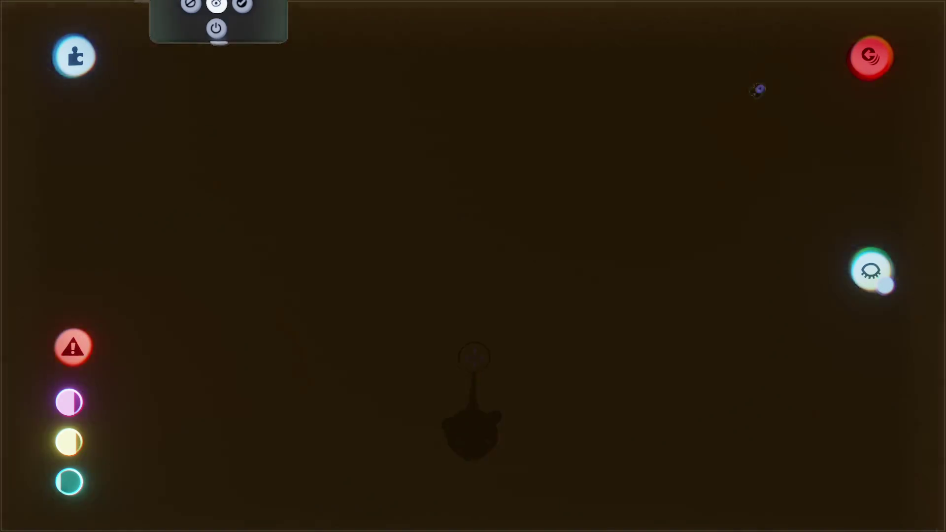
Turn Studio Lighting off to preview the glowing patches and move a piece inside the dark cave
{"action": "left_click", "coordinate": [520, 62]}
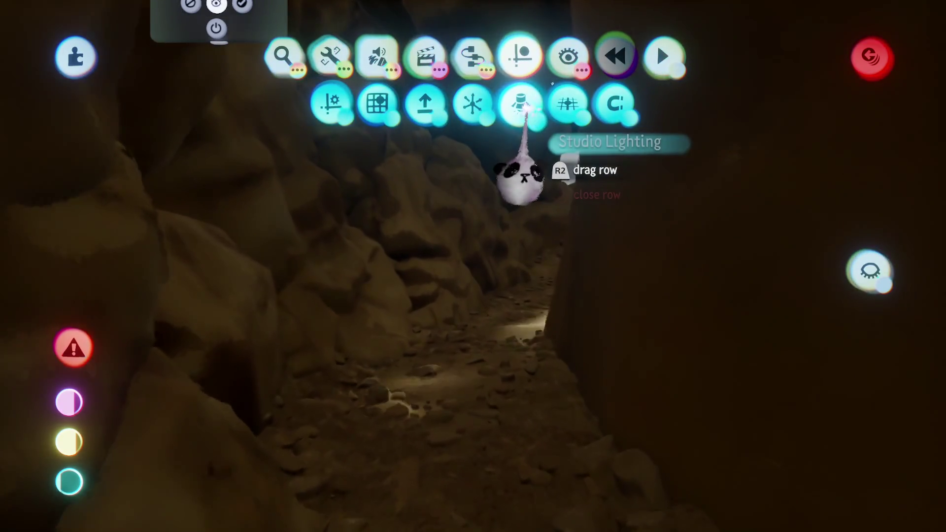
{"action": "left_click", "coordinate": [521, 118]}
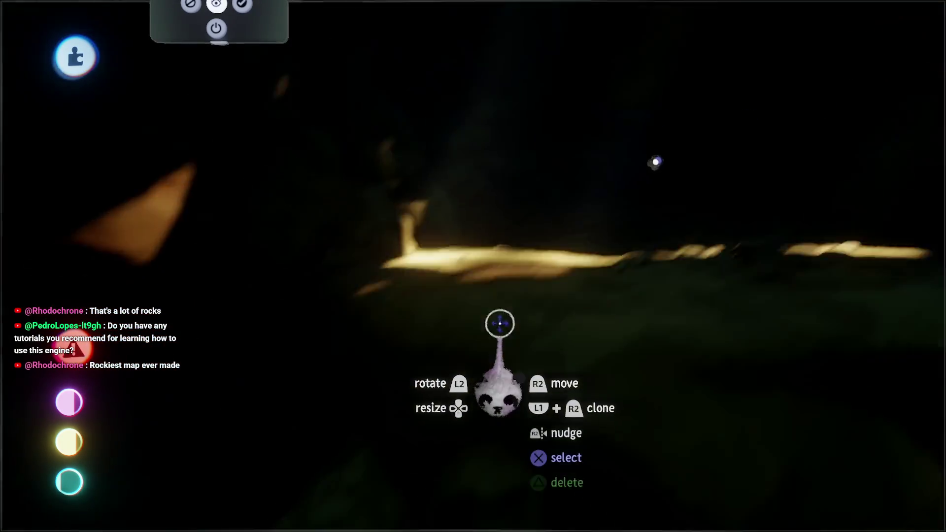
{"action": "left_click_drag", "start_coordinate": [498, 323], "coordinate": [484, 365]}
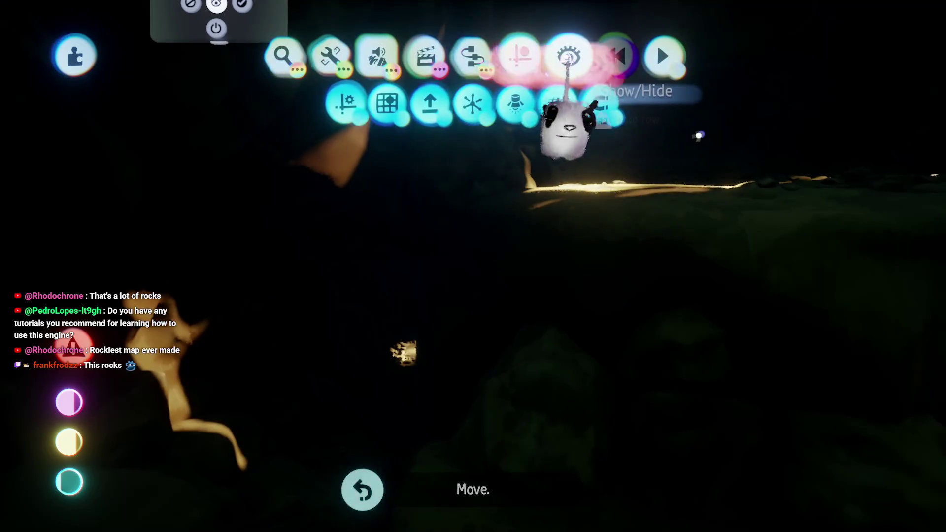
{"action": "left_click", "coordinate": [568, 56]}
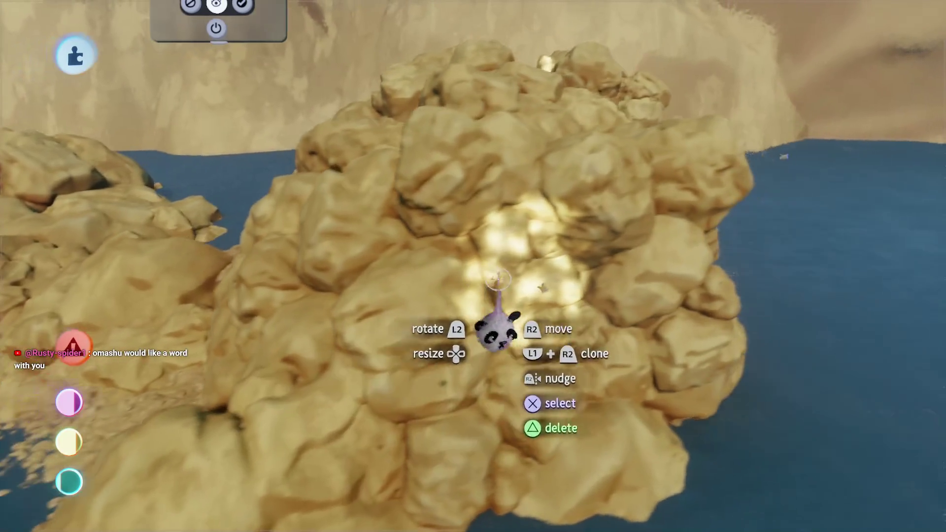
Grab the spotlight by the rock pile to show its settings: 184% brightness, 126.0 m range
{"action": "key", "text": "Tab"}
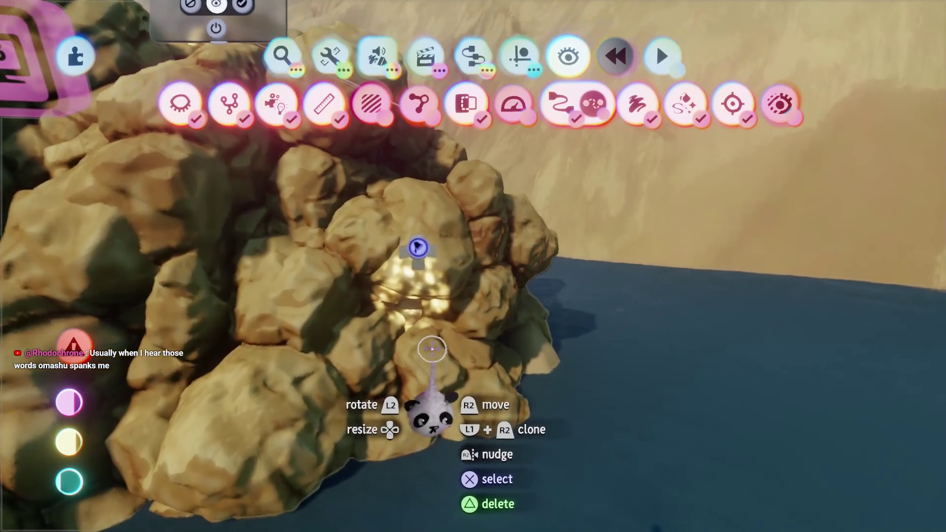
{"action": "key", "text": "Tab"}
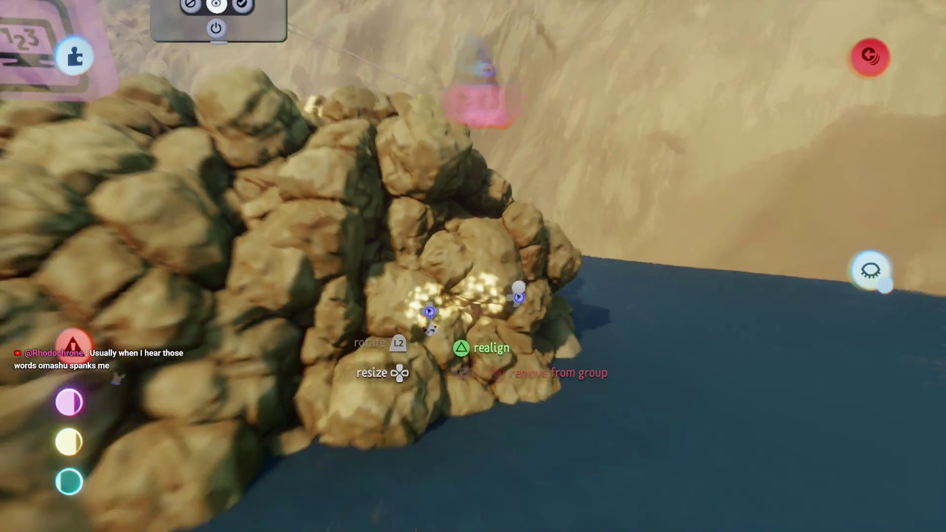
{"action": "mouse_move", "coordinate": [413, 297]}
{"action": "left_mouse_down"}
{"action": "mouse_move", "coordinate": [464, 274]}
{"action": "mouse_move", "coordinate": [475, 327]}
{"action": "mouse_move", "coordinate": [464, 397]}
{"action": "mouse_move", "coordinate": [463, 340]}
{"action": "mouse_move", "coordinate": [512, 397]}
{"action": "left_mouse_up"}
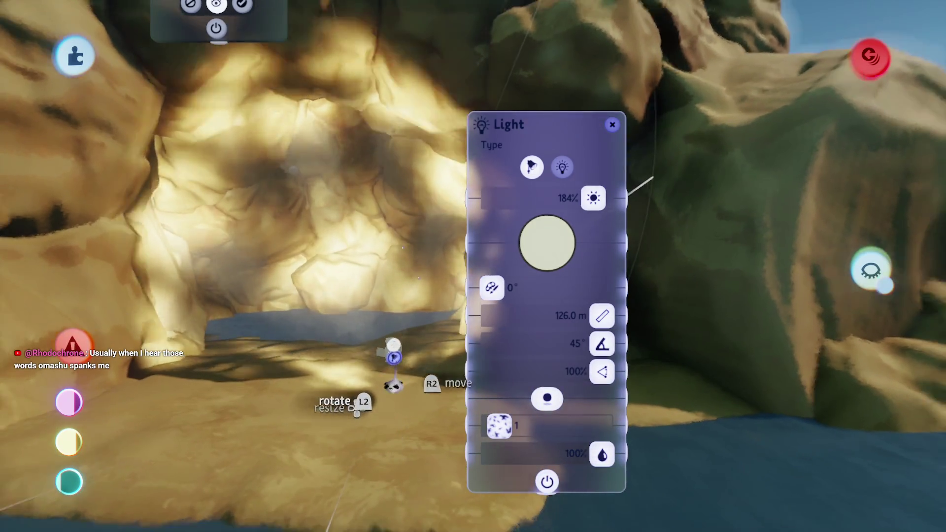
Carry the spotlight down toward the beach, then raise it back up to the cave mouth
{"action": "mouse_move", "coordinate": [392, 351]}
{"action": "left_mouse_down"}
{"action": "mouse_move", "coordinate": [404, 345]}
{"action": "mouse_move", "coordinate": [407, 363]}
{"action": "left_mouse_up"}
{"action": "mouse_move", "coordinate": [407, 327]}
{"action": "left_mouse_down"}
{"action": "mouse_move", "coordinate": [397, 365]}
{"action": "mouse_move", "coordinate": [403, 433]}
{"action": "left_mouse_up"}
{"action": "mouse_move", "coordinate": [422, 348]}
{"action": "left_mouse_down"}
{"action": "mouse_move", "coordinate": [422, 306]}
{"action": "mouse_move", "coordinate": [443, 296]}
{"action": "mouse_move", "coordinate": [407, 256]}
{"action": "mouse_move", "coordinate": [423, 283]}
{"action": "left_mouse_up"}
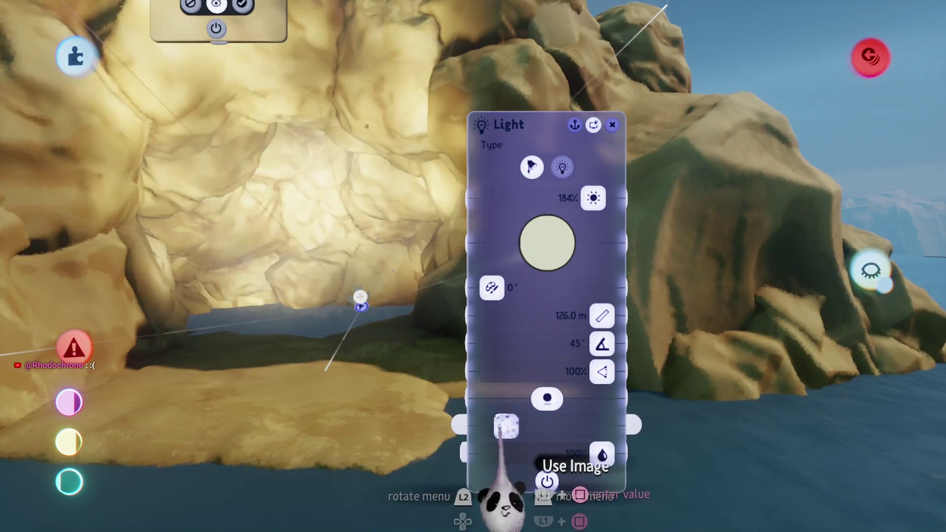
Give the light pattern 4, a warmer tan hue, about 24 m range and 13% brightness, then move it lower
{"action": "left_click_drag", "start_coordinate": [506, 426], "coordinate": [528, 426]}
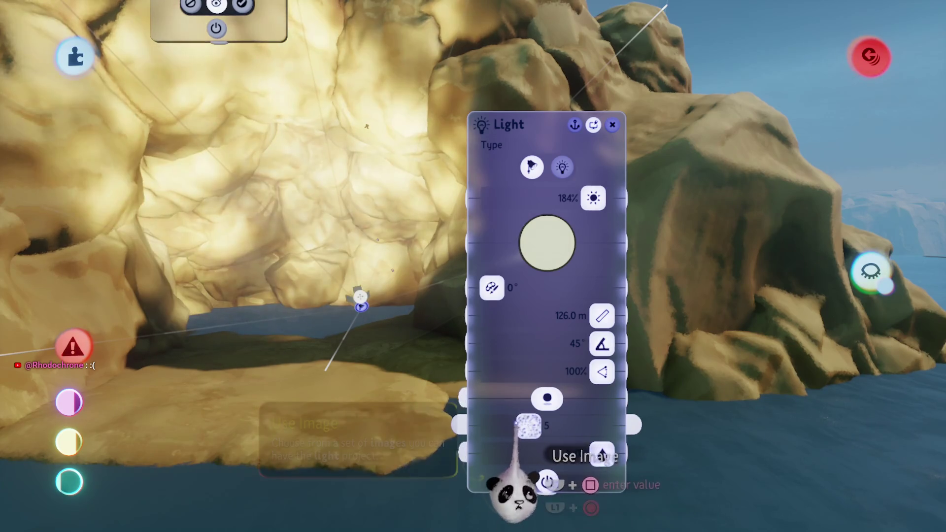
{"action": "left_click", "coordinate": [544, 236]}
{"action": "mouse_move", "coordinate": [538, 223]}
{"action": "left_mouse_down"}
{"action": "mouse_move", "coordinate": [546, 217]}
{"action": "mouse_move", "coordinate": [550, 230]}
{"action": "left_mouse_up"}
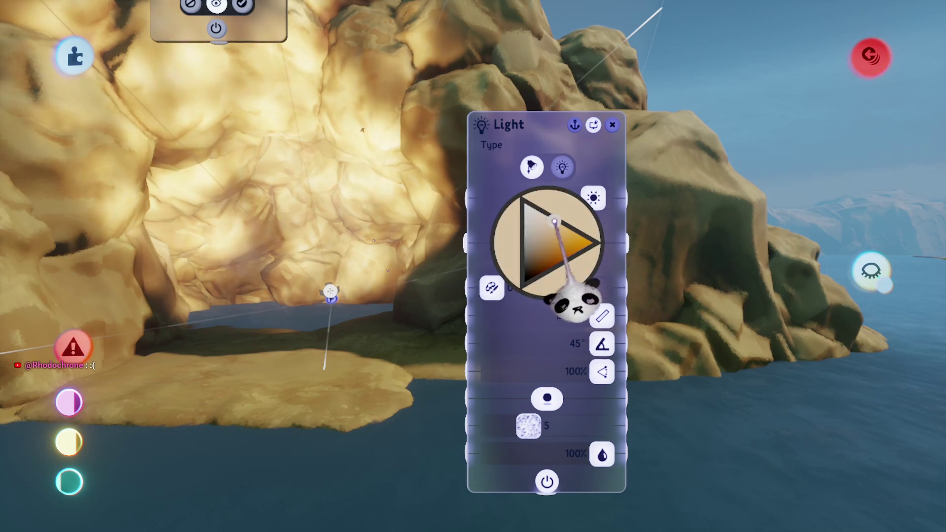
{"action": "left_click_drag", "start_coordinate": [560, 391], "coordinate": [607, 383]}
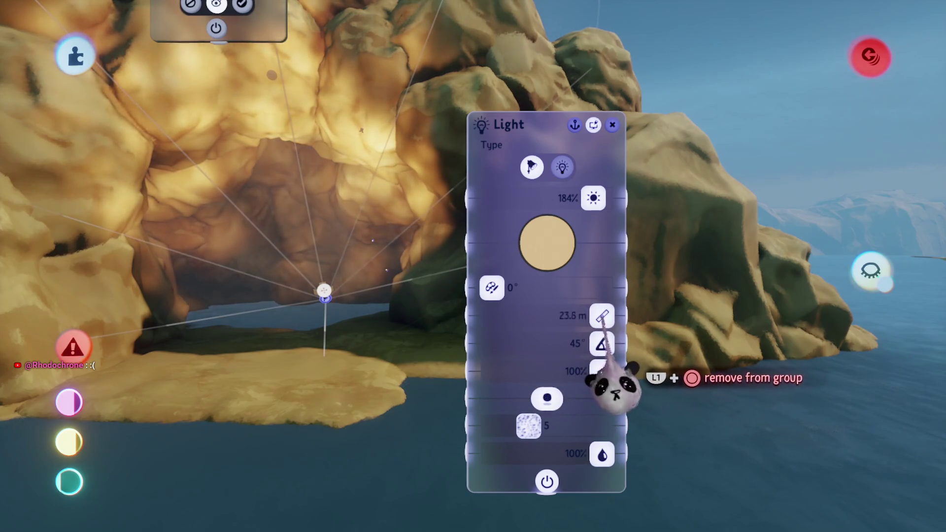
{"action": "left_click_drag", "start_coordinate": [593, 197], "coordinate": [500, 197]}
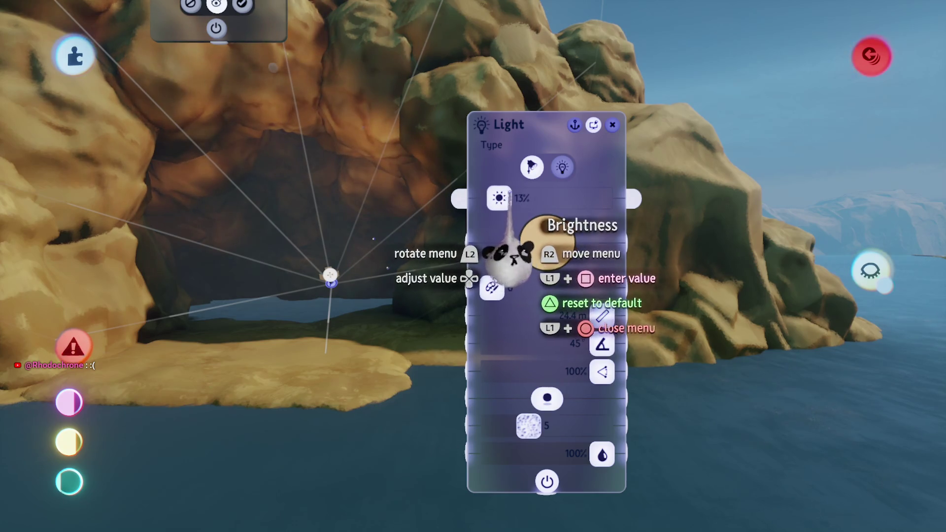
{"action": "key", "text": "Escape"}
{"action": "mouse_move", "coordinate": [423, 296]}
{"action": "left_mouse_down"}
{"action": "mouse_move", "coordinate": [423, 285]}
{"action": "mouse_move", "coordinate": [431, 296]}
{"action": "mouse_move", "coordinate": [453, 288]}
{"action": "mouse_move", "coordinate": [450, 277]}
{"action": "mouse_move", "coordinate": [455, 290]}
{"action": "mouse_move", "coordinate": [466, 242]}
{"action": "mouse_move", "coordinate": [478, 244]}
{"action": "mouse_move", "coordinate": [487, 258]}
{"action": "mouse_move", "coordinate": [473, 402]}
{"action": "mouse_move", "coordinate": [513, 407]}
{"action": "mouse_move", "coordinate": [511, 417]}
{"action": "mouse_move", "coordinate": [496, 389]}
{"action": "left_mouse_up"}
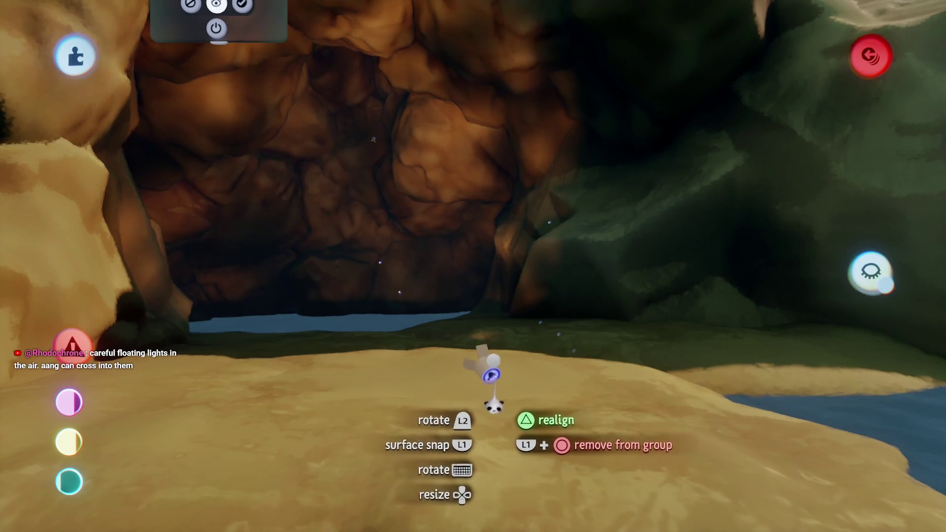
Nudge the cave light lower and drop it in its new spot
{"action": "mouse_move", "coordinate": [501, 190]}
{"action": "left_mouse_down"}
{"action": "mouse_move", "coordinate": [508, 223]}
{"action": "mouse_move", "coordinate": [508, 213]}
{"action": "left_mouse_up"}
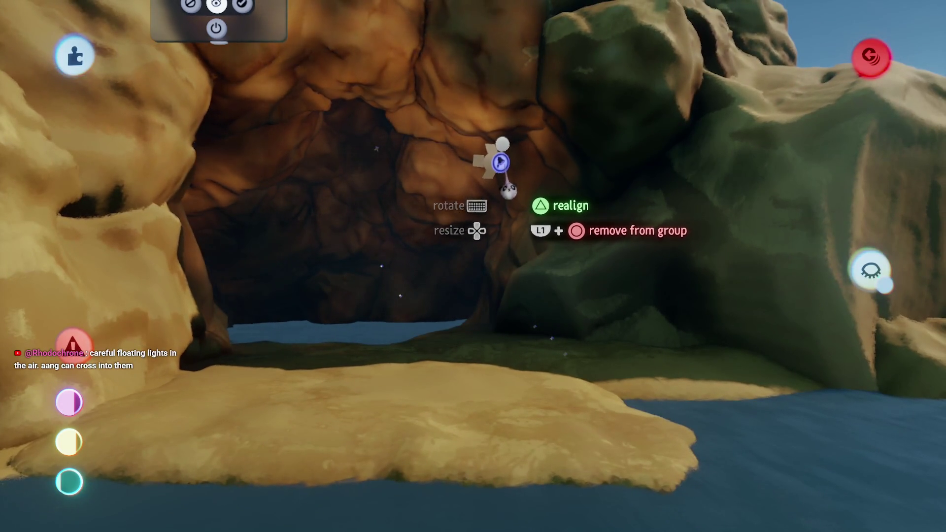
{"action": "left_click_drag", "start_coordinate": [501, 163], "coordinate": [499, 174]}
{"action": "left_click_drag", "start_coordinate": [506, 207], "coordinate": [497, 232]}
Move the light right and down near the entrance and turn its brightness to 0%
{"action": "left_click", "coordinate": [498, 163]}
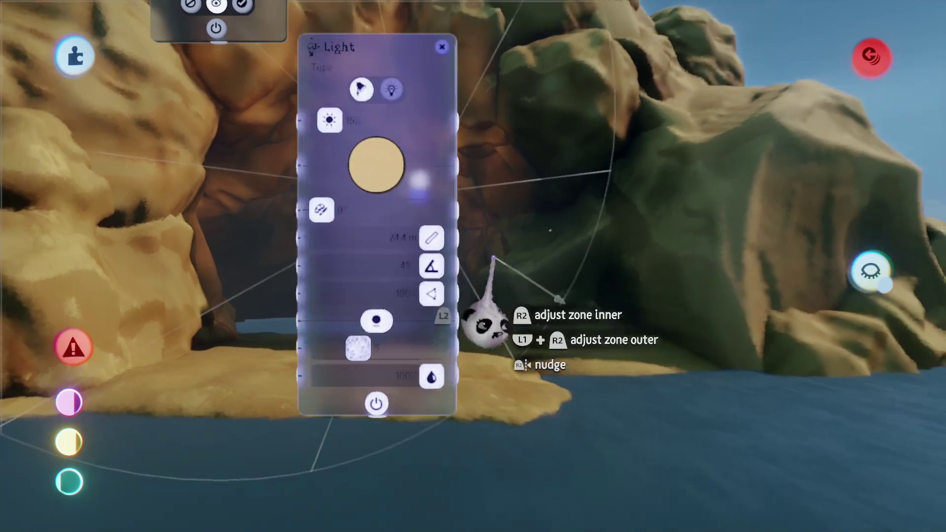
{"action": "left_click_drag", "start_coordinate": [486, 317], "coordinate": [633, 380]}
{"action": "scroll", "coordinate": [610, 325], "scroll_direction": "up", "scroll_amount": 3}
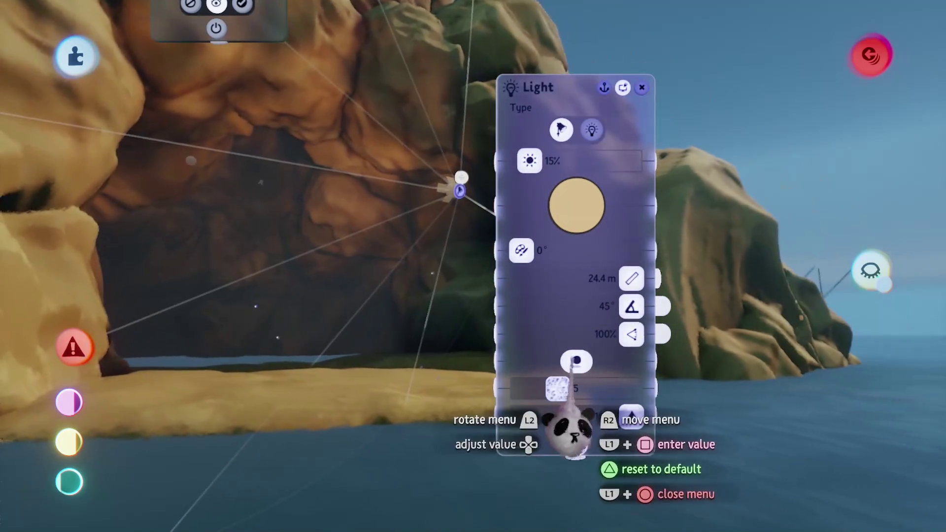
{"action": "key", "text": "Escape"}
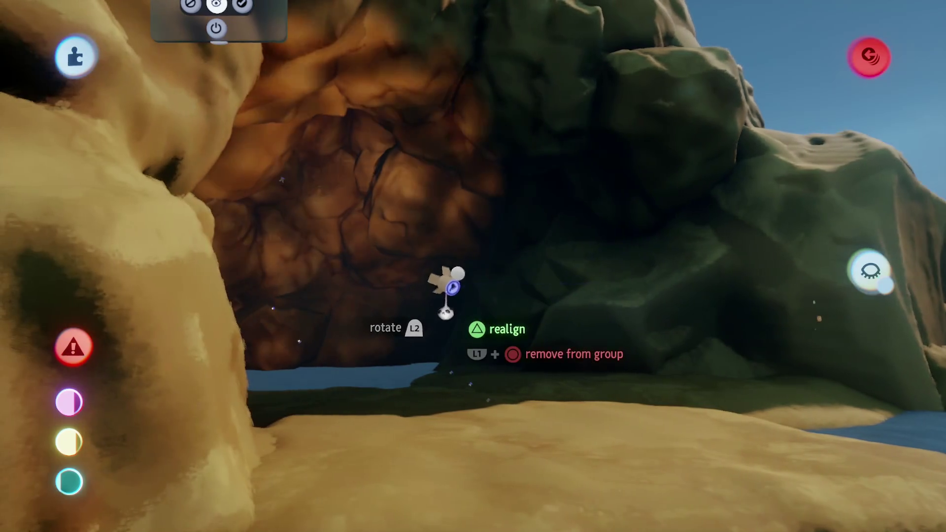
{"action": "mouse_move", "coordinate": [452, 288]}
{"action": "left_mouse_down"}
{"action": "mouse_move", "coordinate": [526, 315]}
{"action": "mouse_move", "coordinate": [543, 238]}
{"action": "mouse_move", "coordinate": [508, 243]}
{"action": "left_mouse_up"}
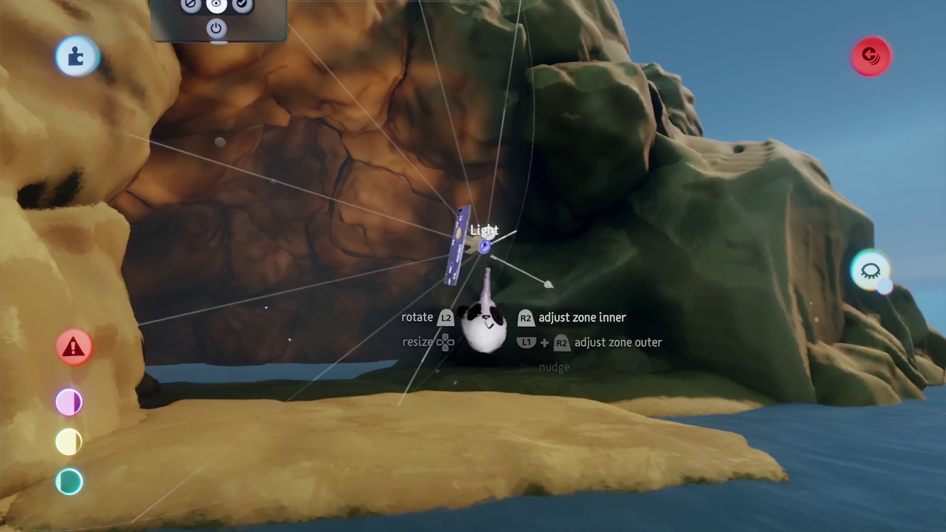
{"action": "left_click", "coordinate": [484, 246]}
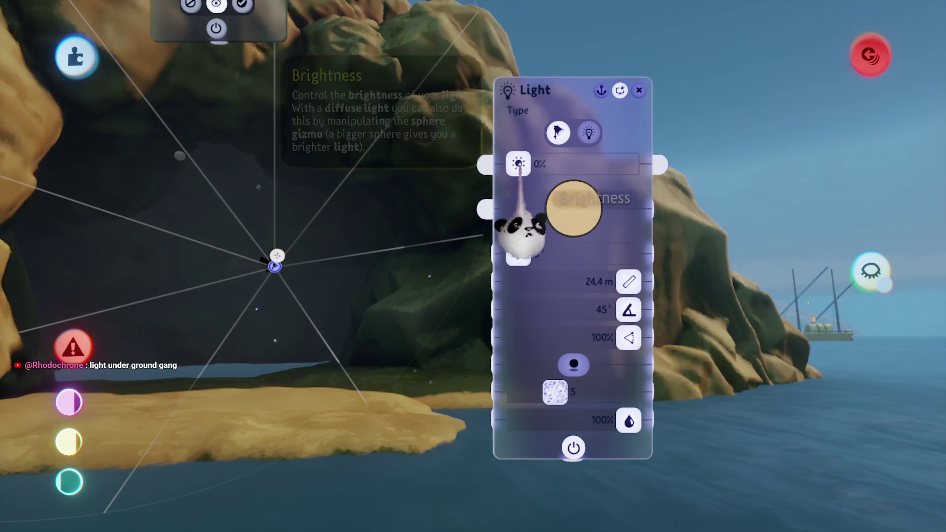
{"action": "key", "text": "Escape"}
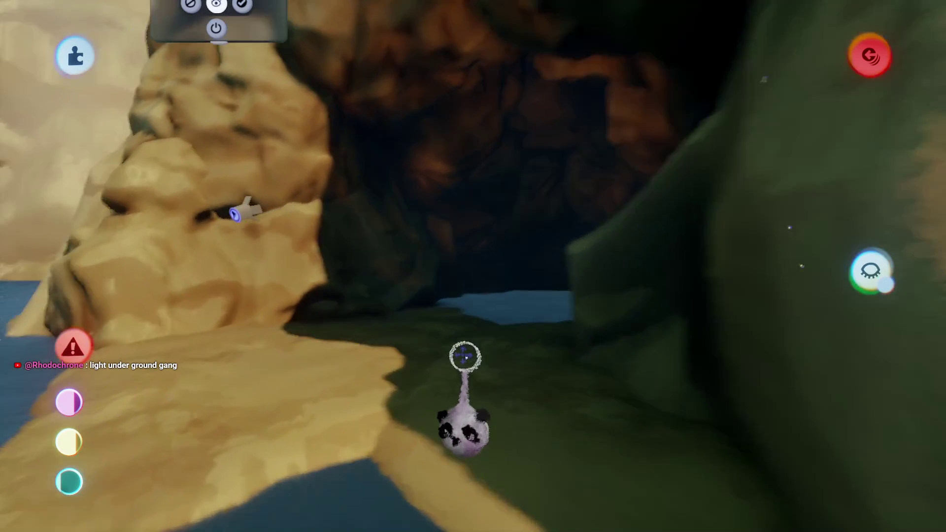
{"action": "key", "text": "Tab"}
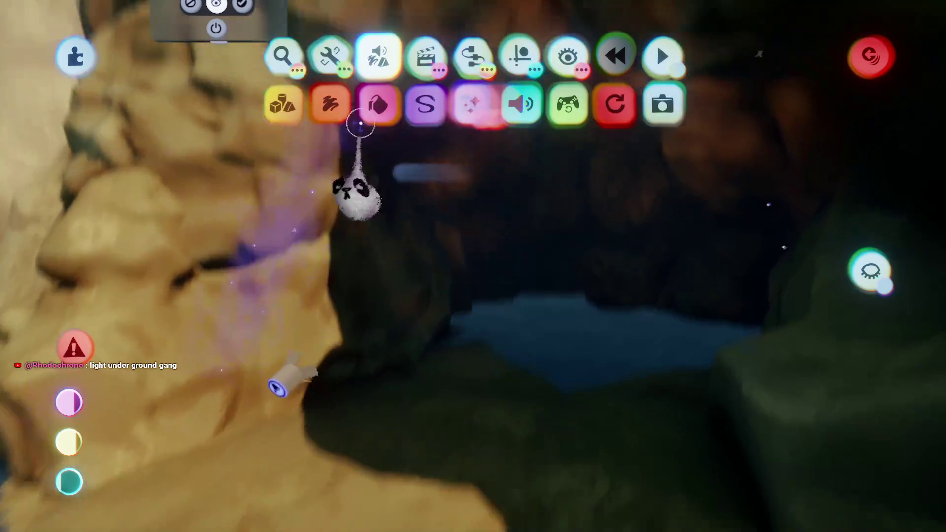
Paint square flecks on the inner cave wall
{"action": "left_click", "coordinate": [331, 105]}
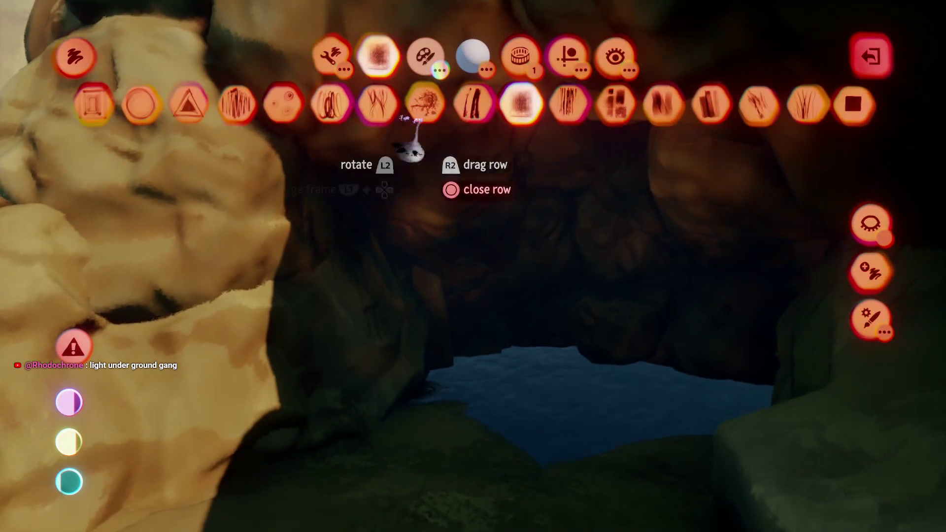
{"action": "left_click", "coordinate": [468, 88]}
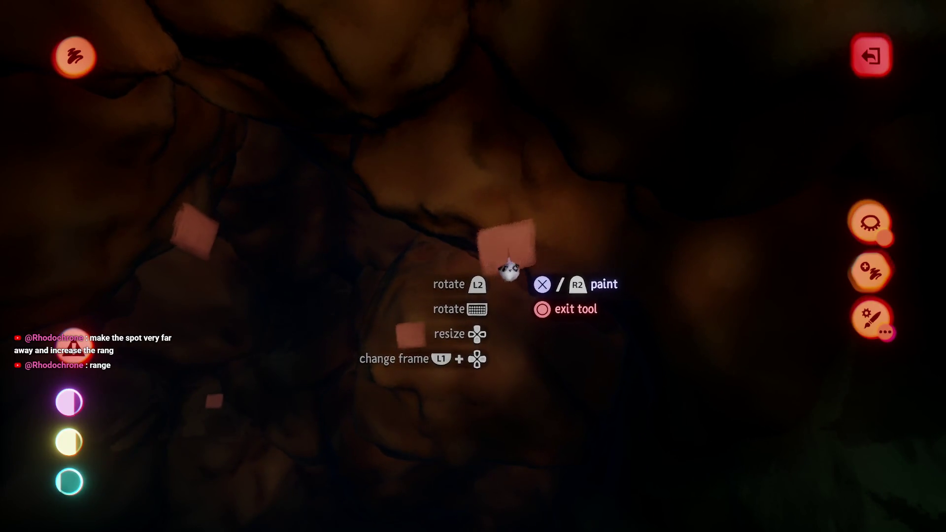
{"action": "key", "text": "Escape"}
Raise the patches' Glow and set Emit Light From Glow to about 59%
{"action": "left_click", "coordinate": [518, 224]}
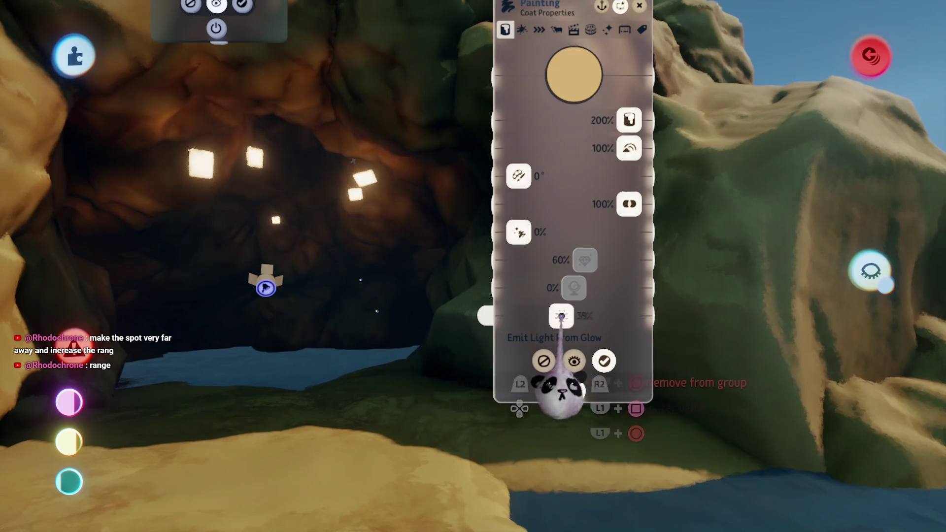
{"action": "left_click_drag", "start_coordinate": [561, 316], "coordinate": [577, 316]}
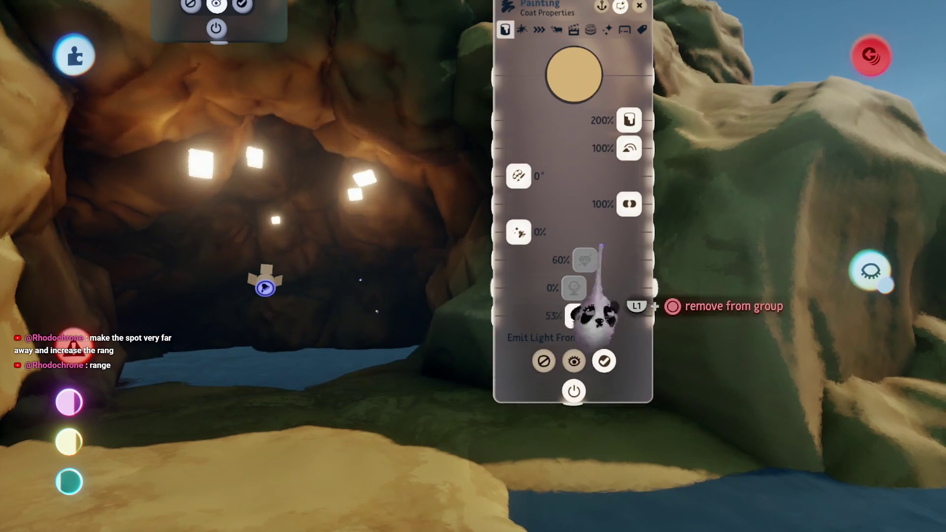
{"action": "left_click_drag", "start_coordinate": [629, 204], "coordinate": [519, 204]}
{"action": "left_click_drag", "start_coordinate": [578, 316], "coordinate": [583, 316]}
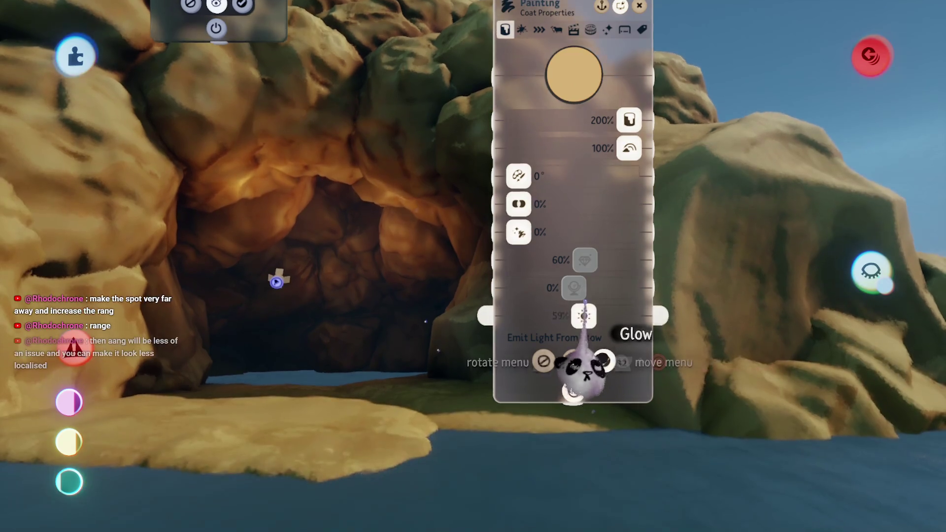
{"action": "key", "text": "Escape"}
{"action": "scroll", "coordinate": [451, 366], "scroll_direction": "down", "scroll_amount": 5}
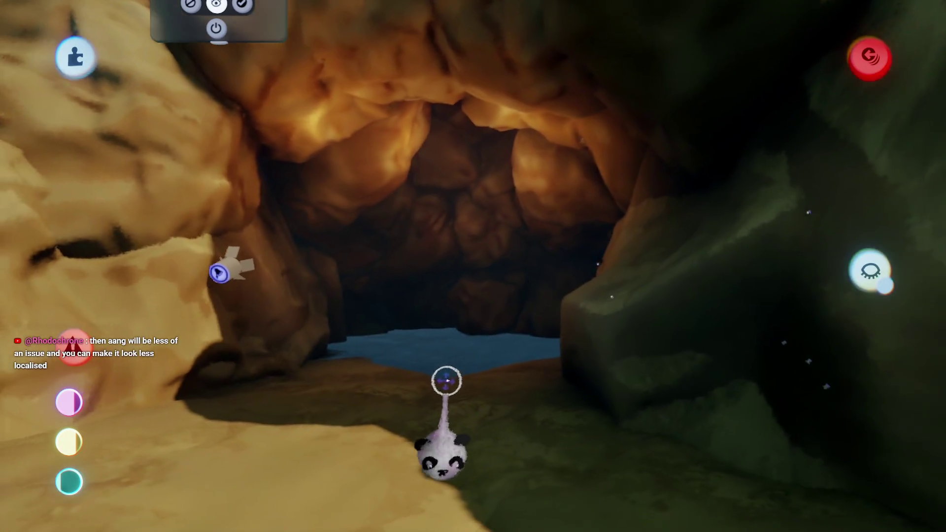
Move the spotlight to the cave mouth and set Brightness 4%, Range 45.4 m, Beam Angle 14°
{"action": "scroll", "coordinate": [464, 365], "scroll_direction": "up", "scroll_amount": 2}
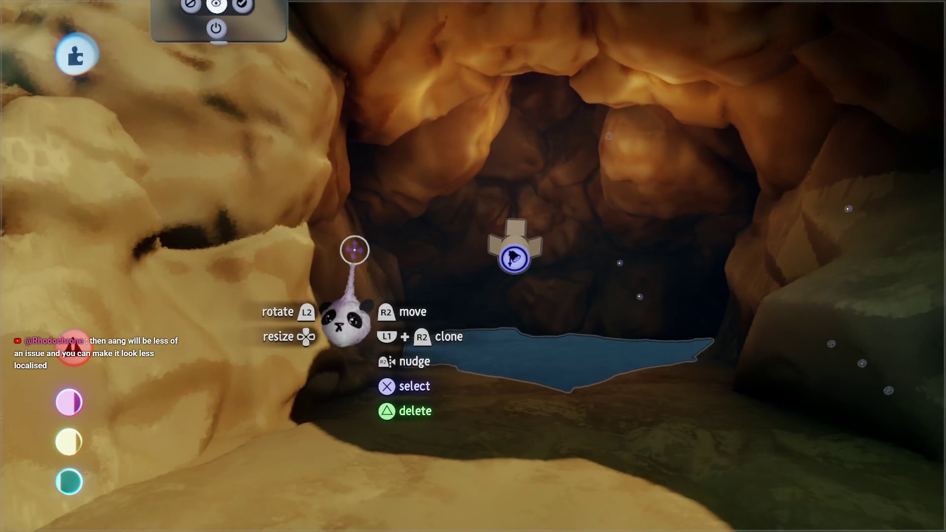
{"action": "scroll", "coordinate": [444, 374], "scroll_direction": "down", "scroll_amount": 4}
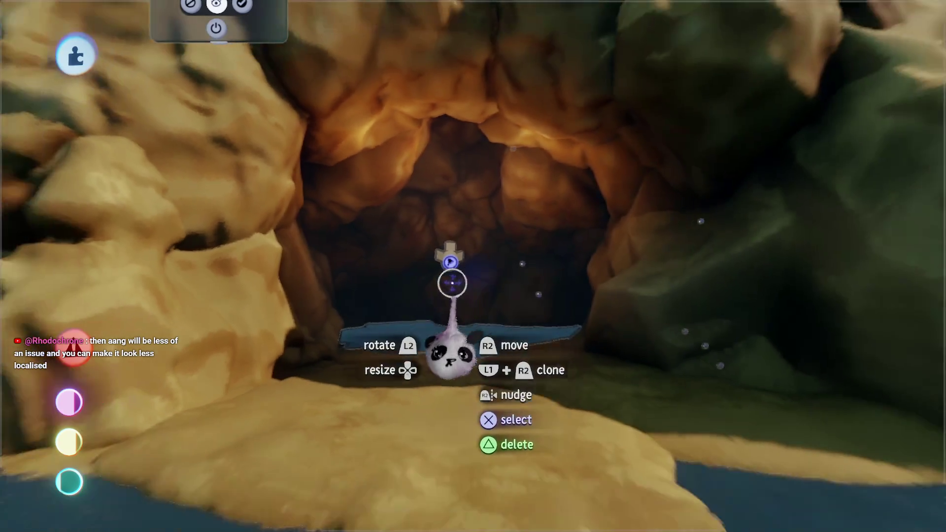
{"action": "scroll", "coordinate": [450, 261], "scroll_direction": "down", "scroll_amount": 5}
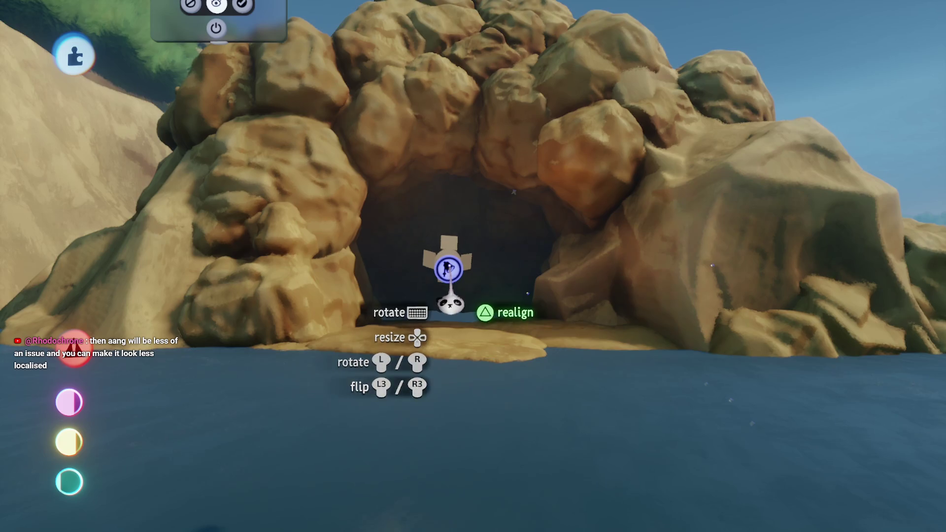
{"action": "scroll", "coordinate": [452, 292], "scroll_direction": "up", "scroll_amount": 1}
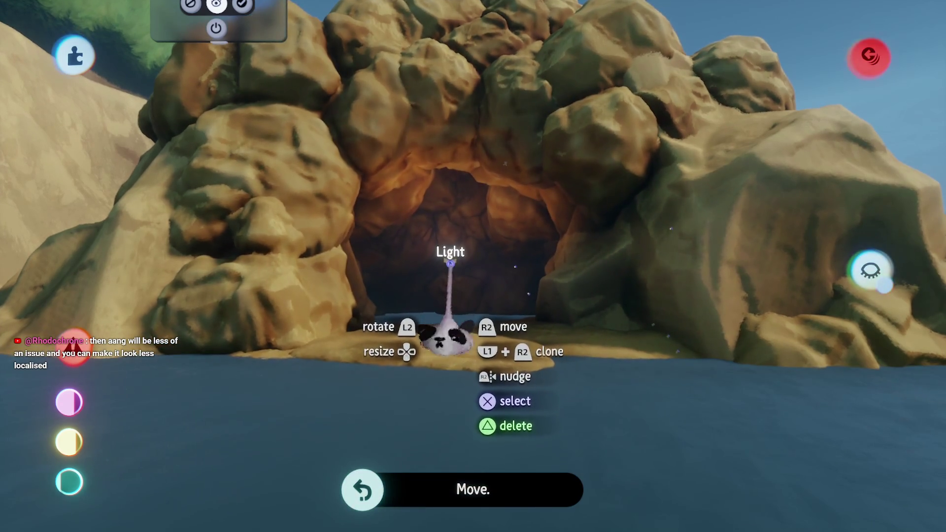
{"action": "scroll", "coordinate": [473, 271], "scroll_direction": "down", "scroll_amount": 5}
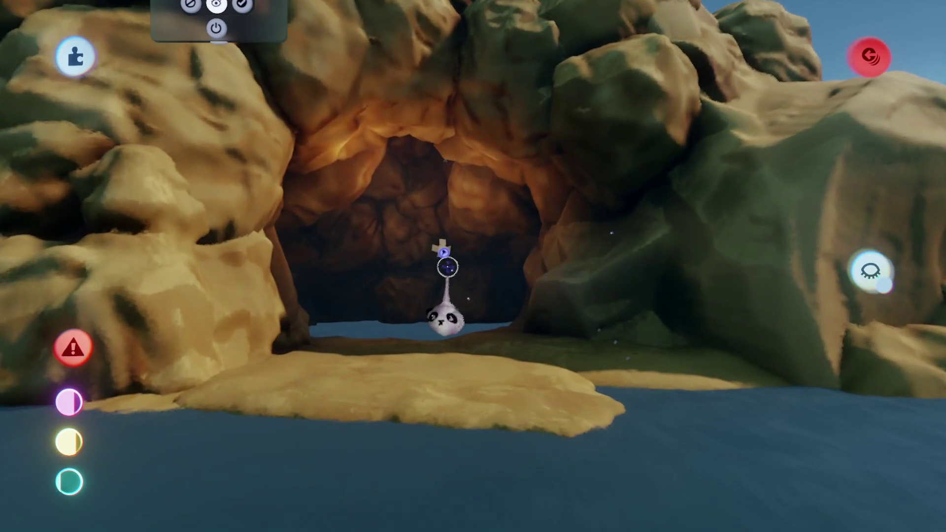
{"action": "left_click_drag", "start_coordinate": [444, 253], "coordinate": [456, 245]}
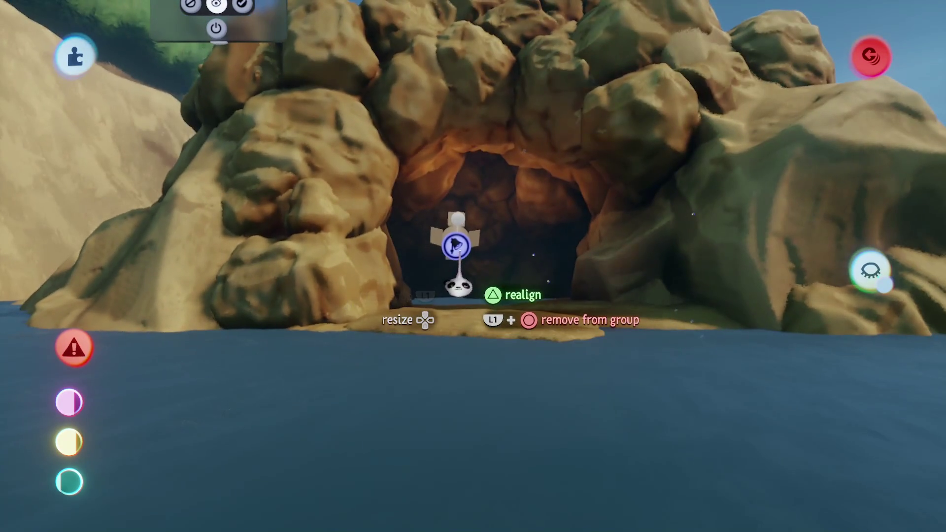
{"action": "left_click", "coordinate": [456, 236]}
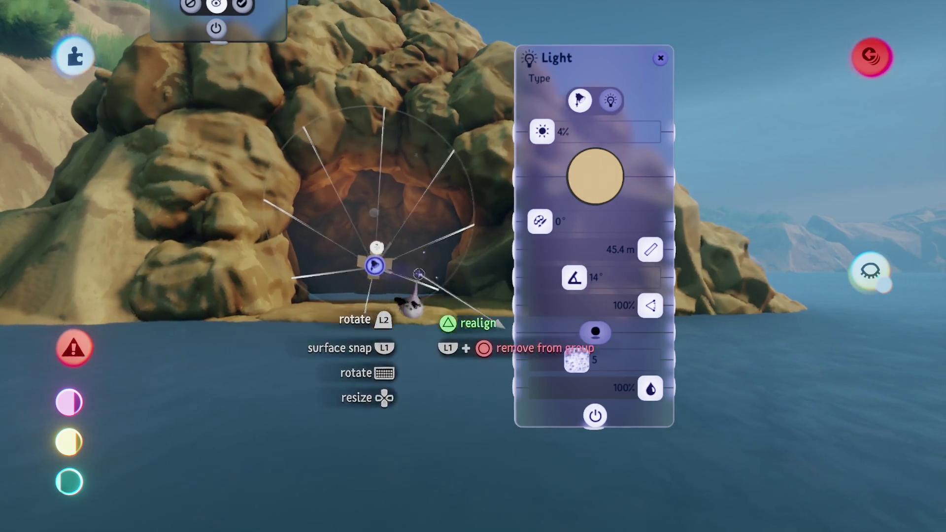
{"action": "key", "text": "Escape"}
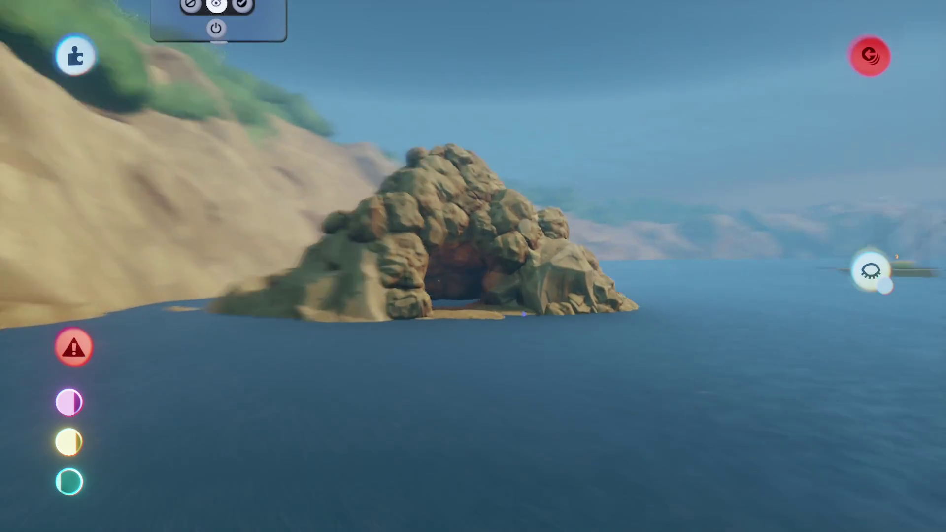
{"action": "mouse_move", "coordinate": [524, 314]}
{"action": "left_mouse_down"}
{"action": "mouse_move", "coordinate": [538, 327]}
{"action": "mouse_move", "coordinate": [540, 380]}
{"action": "mouse_move", "coordinate": [541, 159]}
{"action": "mouse_move", "coordinate": [459, 368]}
{"action": "mouse_move", "coordinate": [469, 365]}
{"action": "mouse_move", "coordinate": [461, 298]}
{"action": "left_mouse_up"}
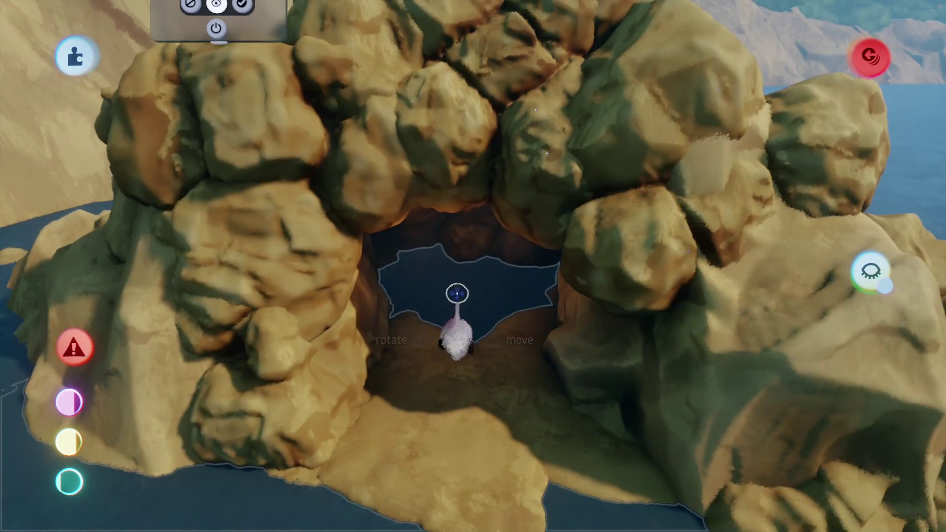
{"action": "scroll", "coordinate": [457, 294], "scroll_direction": "down", "scroll_amount": 3}
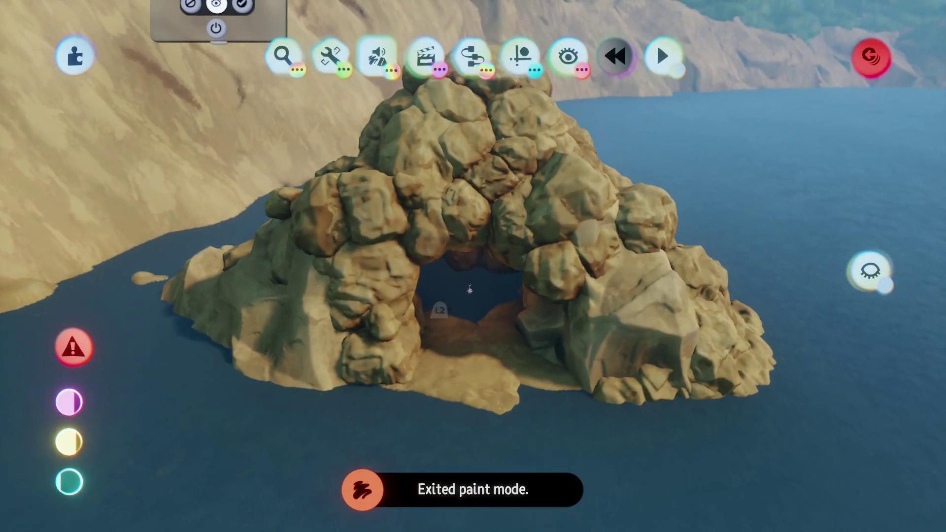
Switch to precise movement mode and fly into the cave to reach the water pool
{"action": "scroll", "coordinate": [469, 295], "scroll_direction": "down", "scroll_amount": 3}
{"action": "scroll", "coordinate": [469, 294], "scroll_direction": "up", "scroll_amount": 5}
{"action": "left_click", "coordinate": [513, 327]}
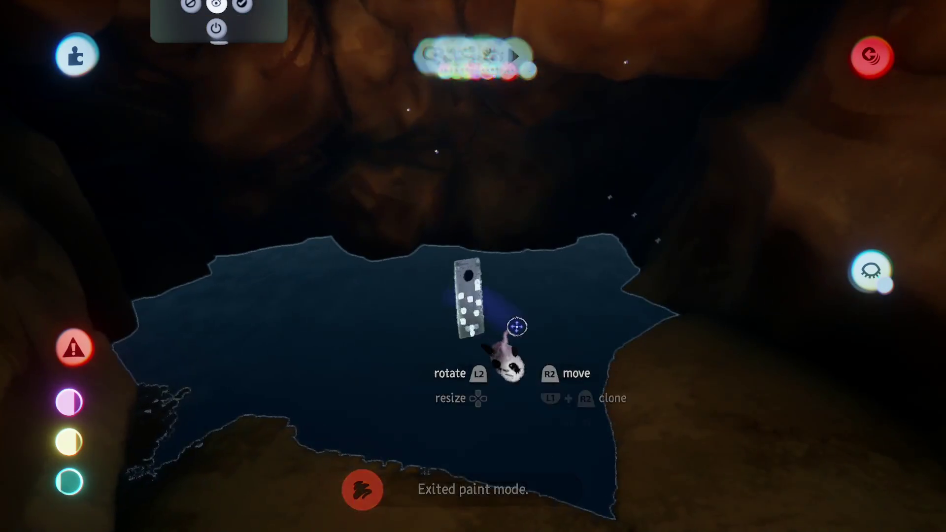
{"action": "left_click", "coordinate": [585, 364]}
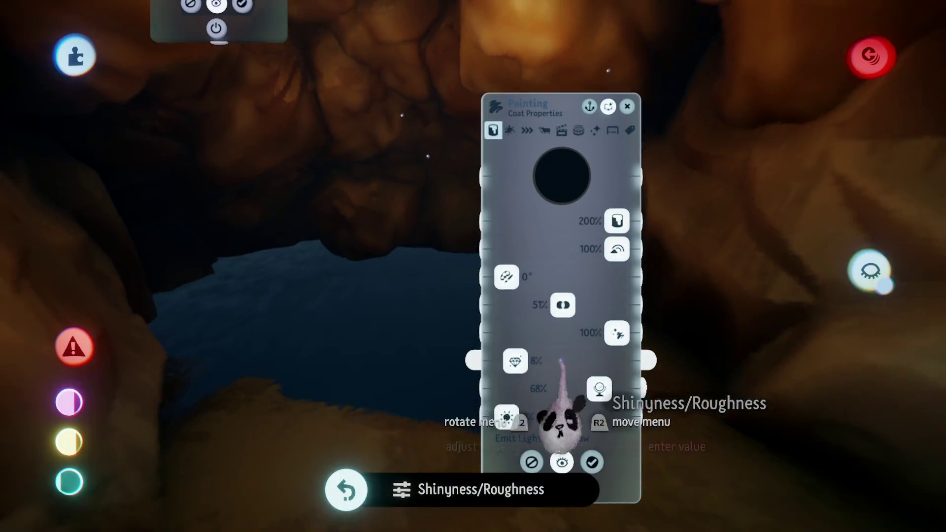
{"action": "scroll", "coordinate": [542, 374], "scroll_direction": "down", "scroll_amount": 3}
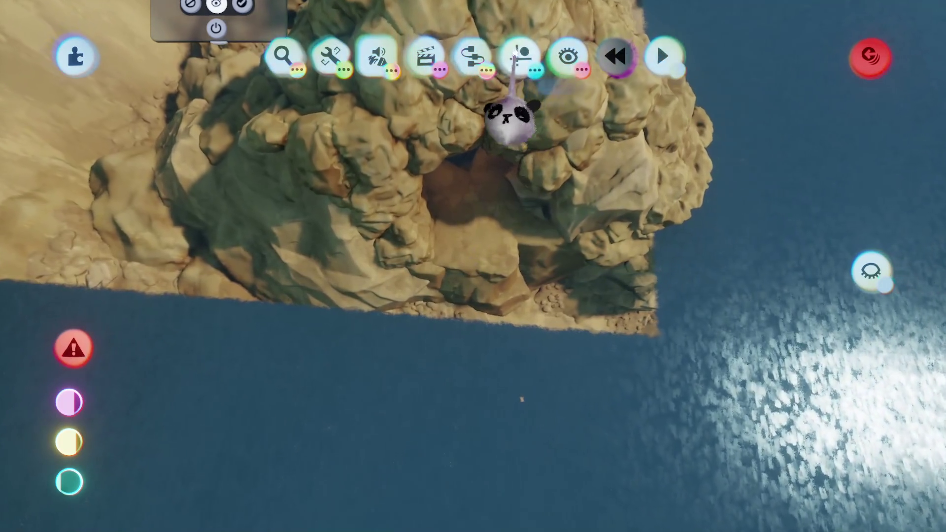
{"action": "left_click", "coordinate": [520, 56]}
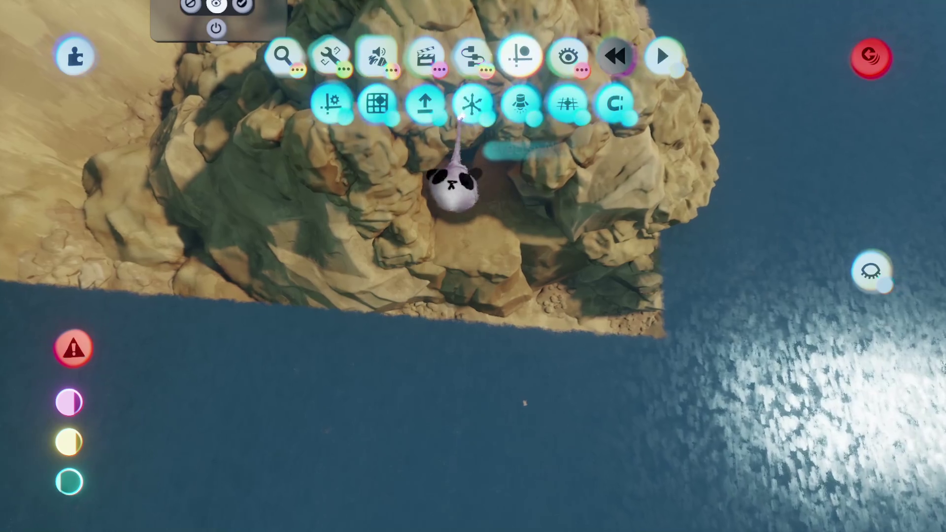
{"action": "left_click", "coordinate": [515, 103]}
{"action": "left_click_drag", "start_coordinate": [450, 394], "coordinate": [448, 453]}
{"action": "left_click_drag", "start_coordinate": [487, 199], "coordinate": [492, 380]}
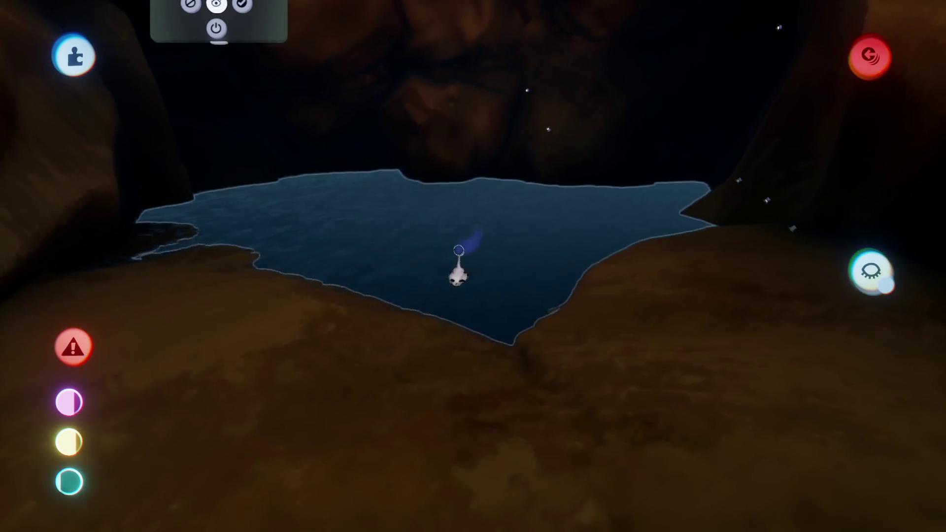
Adjust the water's shininess and metalness, and set its tint colour to black
{"action": "left_click", "coordinate": [456, 266]}
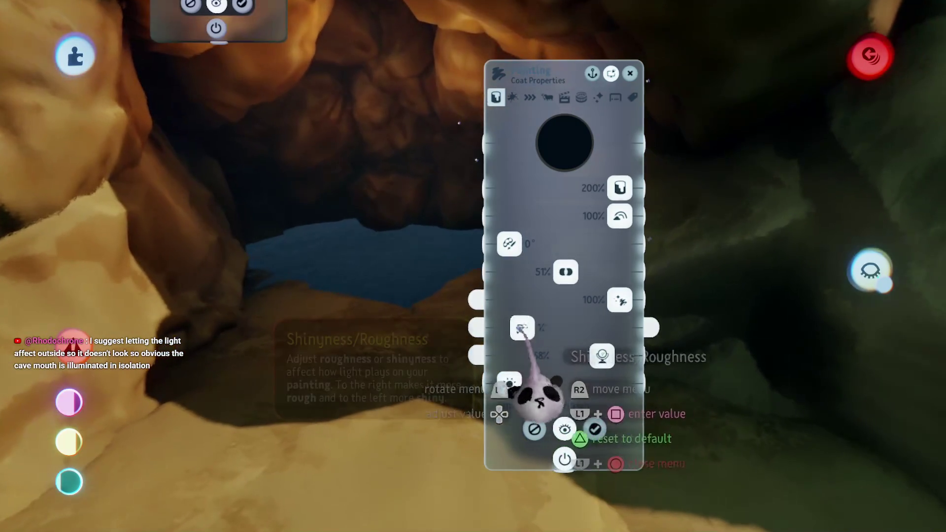
{"action": "left_click_drag", "start_coordinate": [522, 329], "coordinate": [517, 328]}
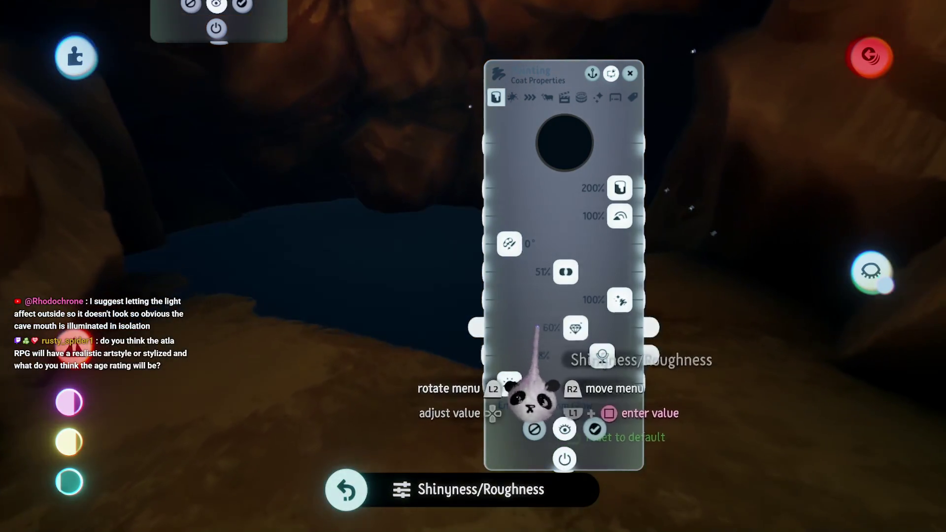
{"action": "left_click_drag", "start_coordinate": [535, 395], "coordinate": [566, 453]}
{"action": "left_click_drag", "start_coordinate": [588, 354], "coordinate": [567, 365]}
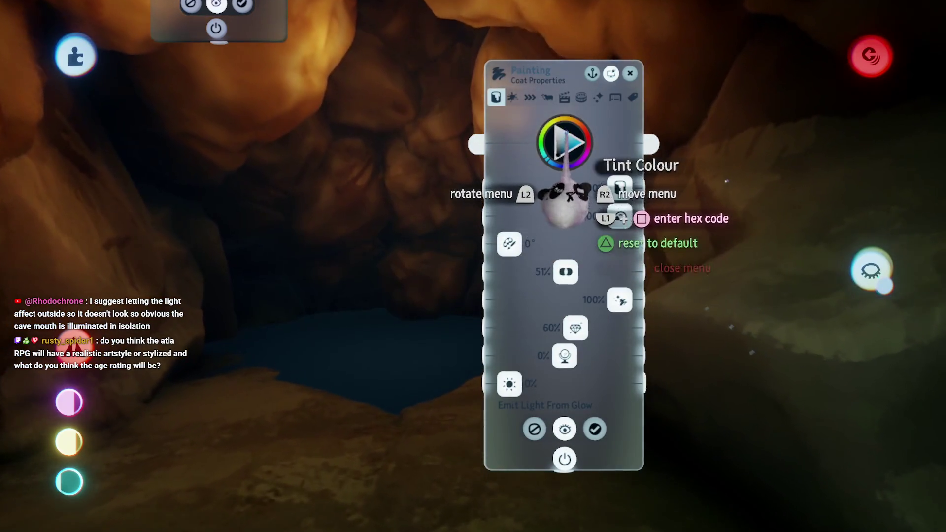
{"action": "left_click", "coordinate": [564, 143]}
{"action": "left_click_drag", "start_coordinate": [550, 169], "coordinate": [567, 118]}
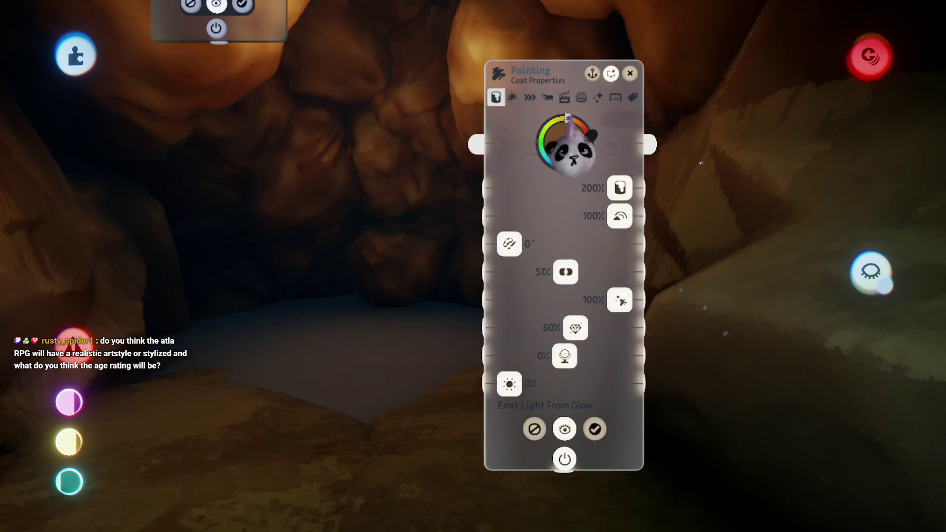
{"action": "left_click_drag", "start_coordinate": [546, 169], "coordinate": [486, 277]}
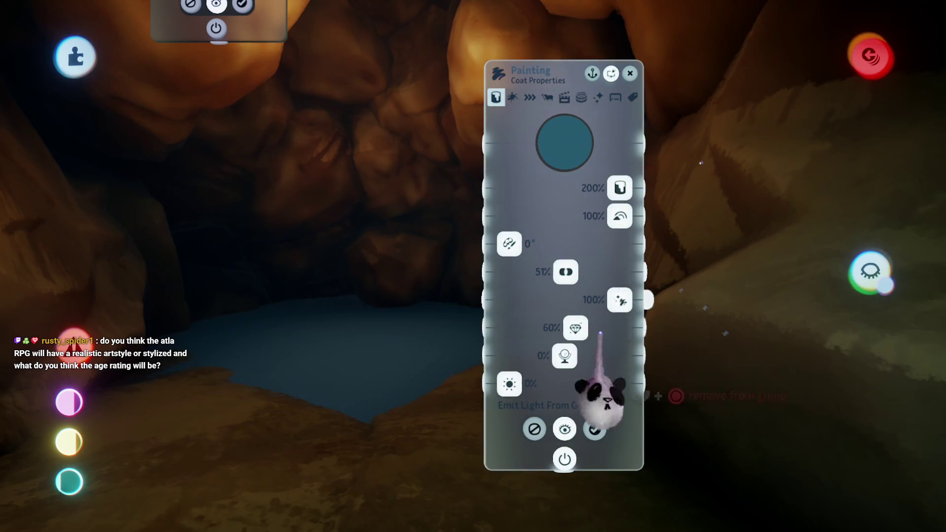
{"action": "key", "text": "ctrl+z"}
{"action": "key", "text": "ctrl+z"}
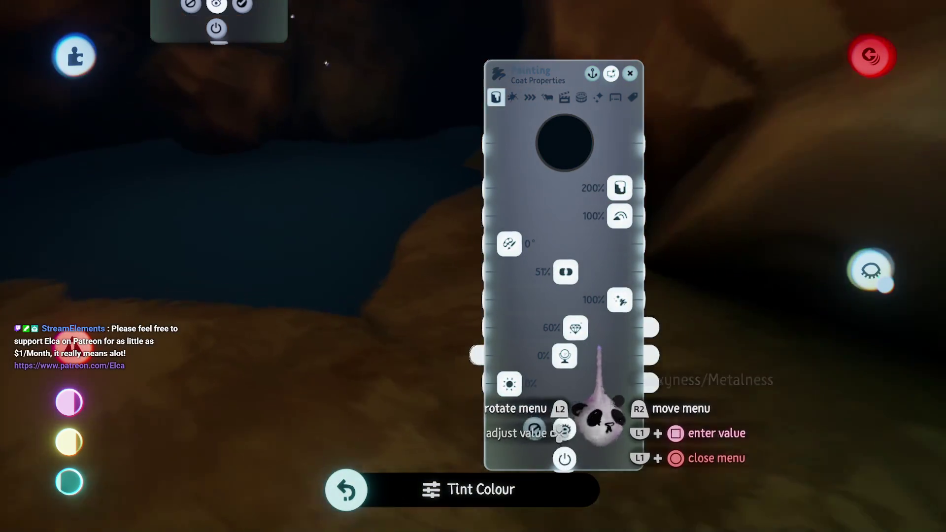
Push the water's shininess to 100% and set its metalness to -8%
{"action": "left_click_drag", "start_coordinate": [576, 329], "coordinate": [606, 329]}
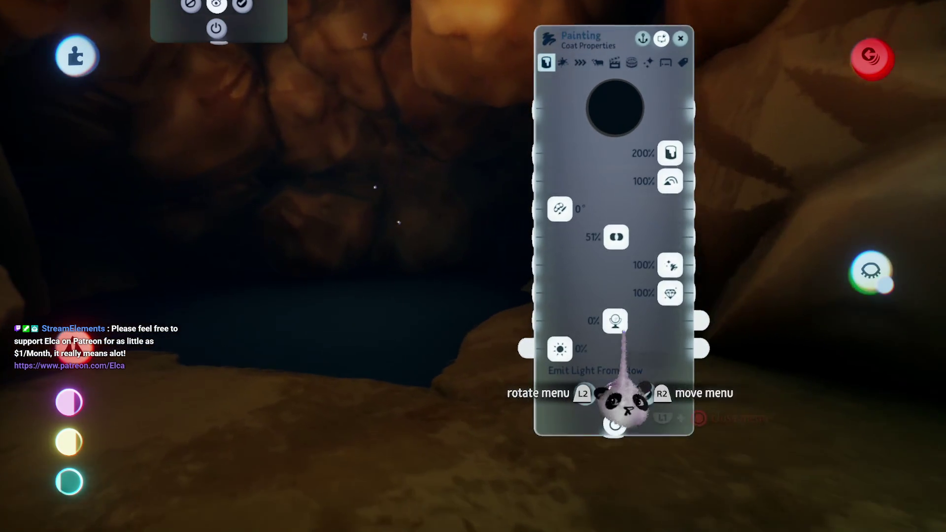
{"action": "mouse_move", "coordinate": [622, 329]}
{"action": "left_mouse_down"}
{"action": "mouse_move", "coordinate": [616, 323]}
{"action": "mouse_move", "coordinate": [640, 325]}
{"action": "left_mouse_up"}
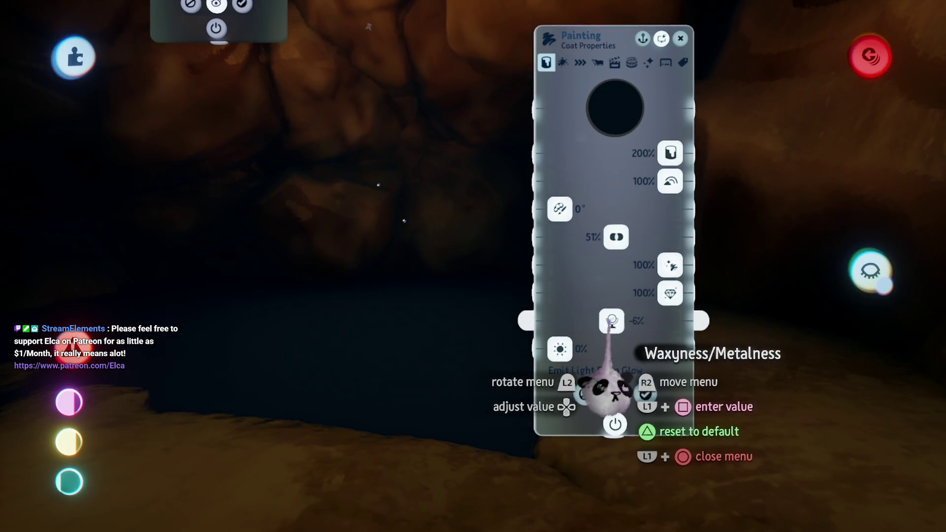
{"action": "left_click_drag", "start_coordinate": [606, 326], "coordinate": [609, 325]}
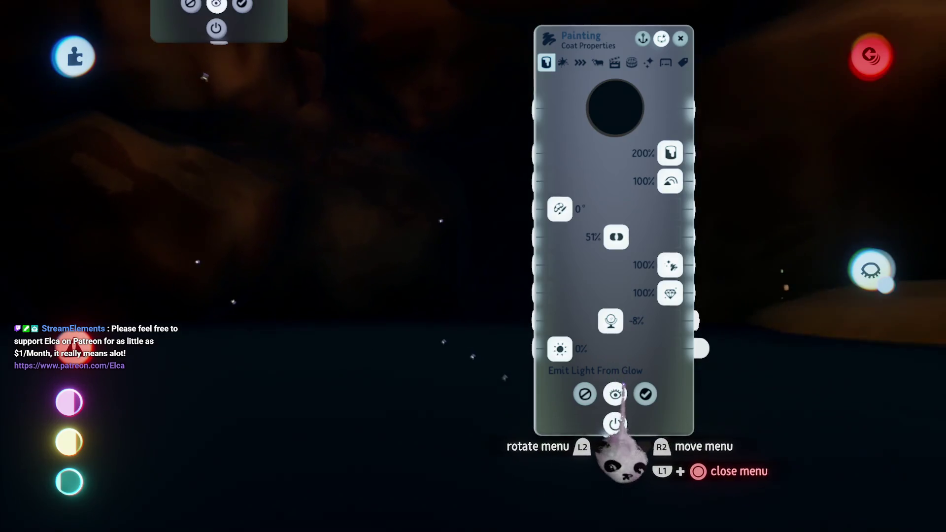
{"action": "key", "text": "Escape"}
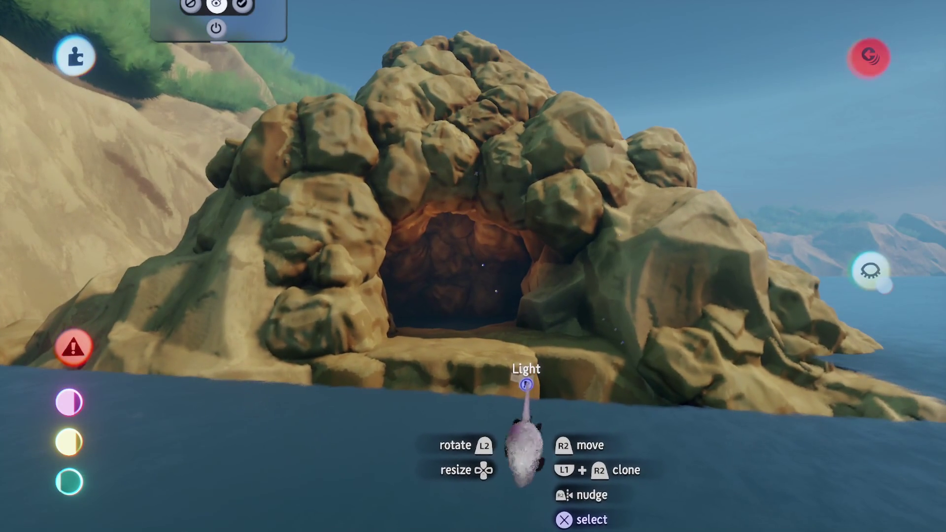
Inspect the cave-mouth spotlight's type, brightness, angle and range, then bring up the tool menu
{"action": "left_click_drag", "start_coordinate": [526, 384], "coordinate": [525, 385]}
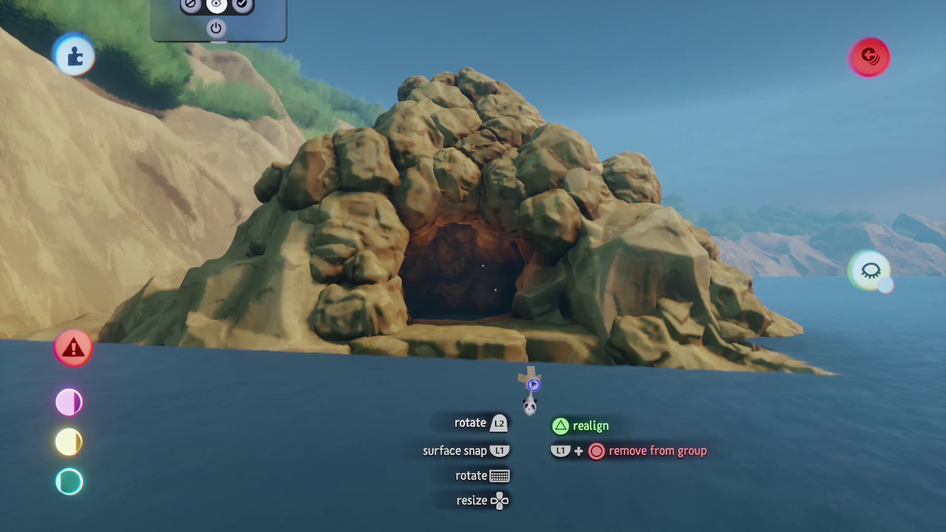
{"action": "left_click", "coordinate": [535, 384]}
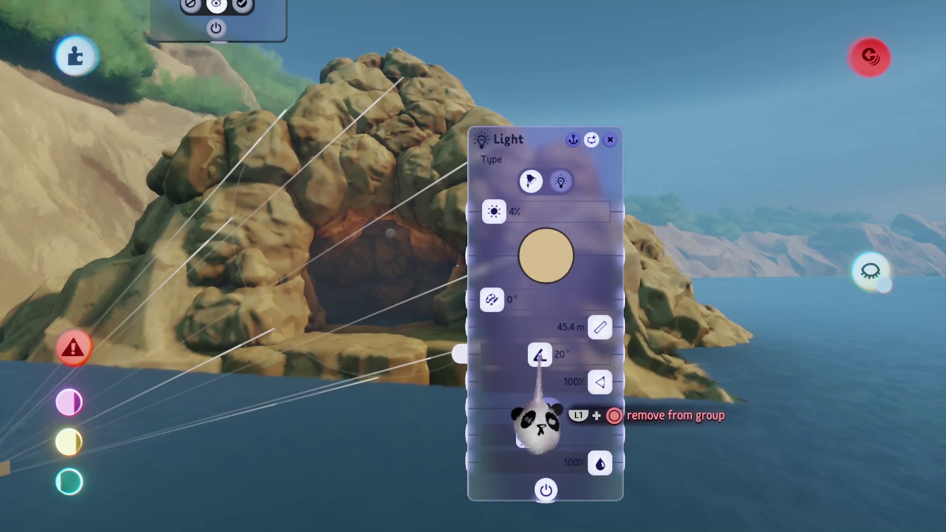
{"action": "key", "text": "Escape"}
{"action": "scroll", "coordinate": [461, 409], "scroll_direction": "up", "scroll_amount": 5}
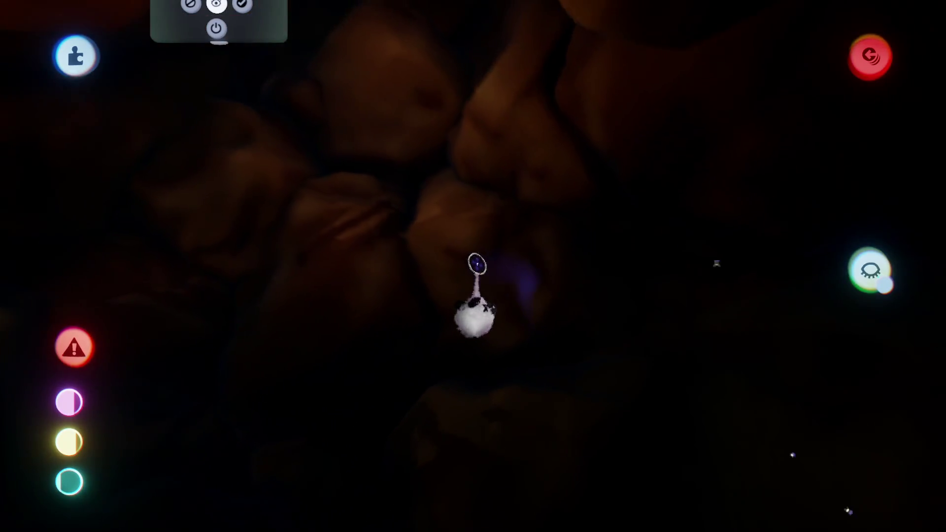
{"action": "scroll", "coordinate": [438, 274], "scroll_direction": "down", "scroll_amount": 3}
{"action": "key", "text": "Tab"}
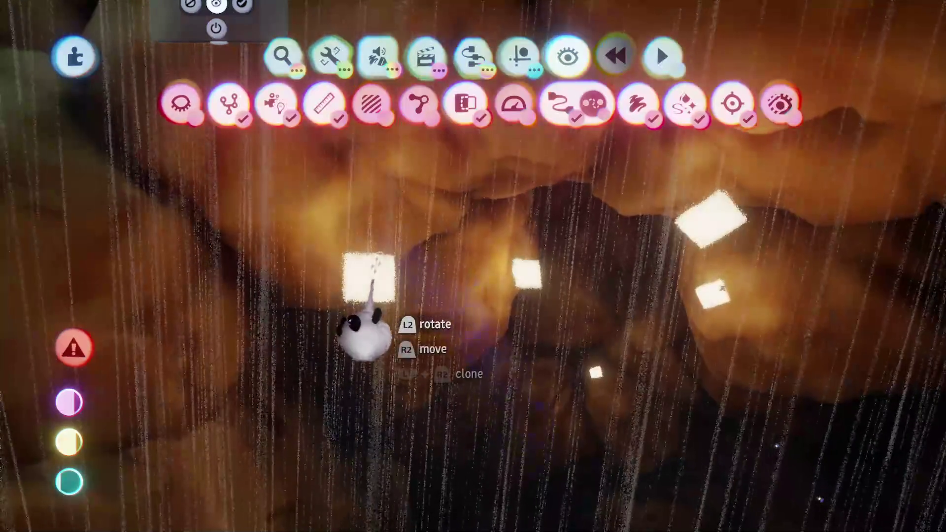
Clone a glowing light cube and place the copy inside the cave
{"action": "key", "text": "Escape"}
{"action": "scroll", "coordinate": [399, 282], "scroll_direction": "down", "scroll_amount": 3}
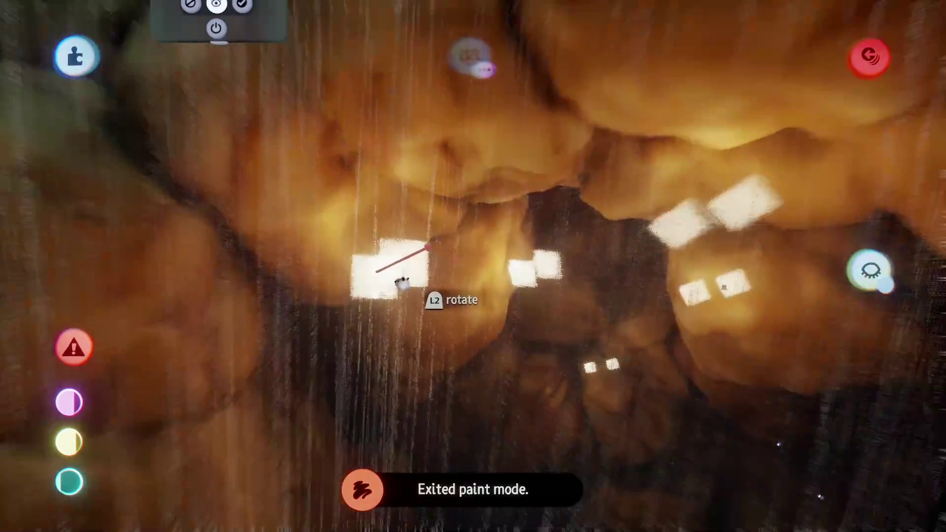
{"action": "mouse_move", "coordinate": [399, 282]}
{"action": "left_mouse_down"}
{"action": "mouse_move", "coordinate": [376, 302]}
{"action": "mouse_move", "coordinate": [367, 268]}
{"action": "mouse_move", "coordinate": [409, 327]}
{"action": "mouse_move", "coordinate": [411, 258]}
{"action": "mouse_move", "coordinate": [478, 219]}
{"action": "left_mouse_up"}
{"action": "key", "text": "Tab"}
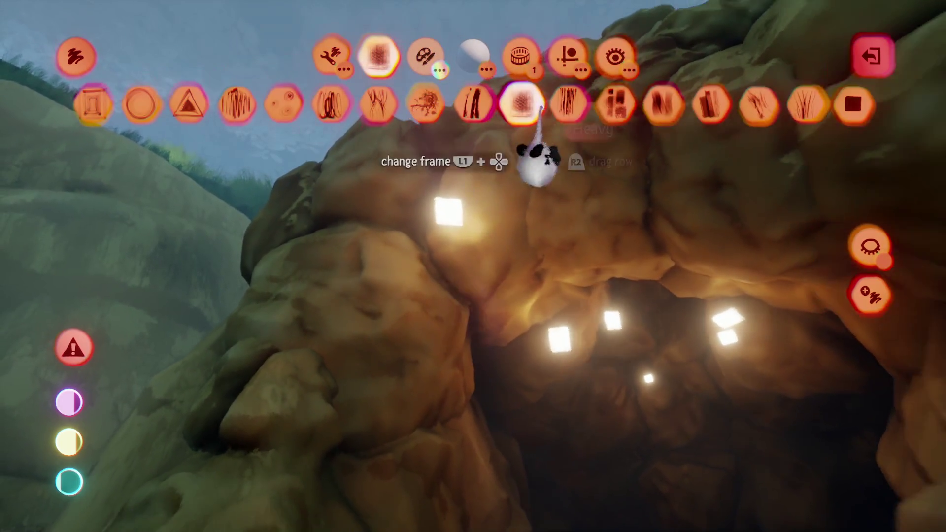
Reposition the light cube among the other wall patches using the Guides move gizmo
{"action": "left_click", "coordinate": [568, 56]}
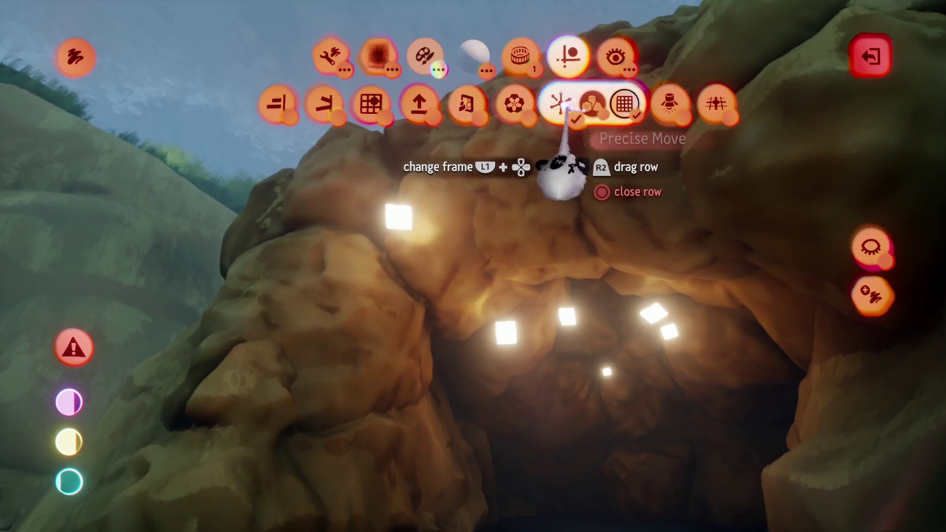
{"action": "mouse_move", "coordinate": [400, 249]}
{"action": "left_mouse_down"}
{"action": "mouse_move", "coordinate": [409, 284]}
{"action": "mouse_move", "coordinate": [404, 274]}
{"action": "mouse_move", "coordinate": [435, 186]}
{"action": "mouse_move", "coordinate": [473, 129]}
{"action": "mouse_move", "coordinate": [456, 199]}
{"action": "mouse_move", "coordinate": [469, 209]}
{"action": "mouse_move", "coordinate": [471, 183]}
{"action": "mouse_move", "coordinate": [485, 239]}
{"action": "left_mouse_up"}
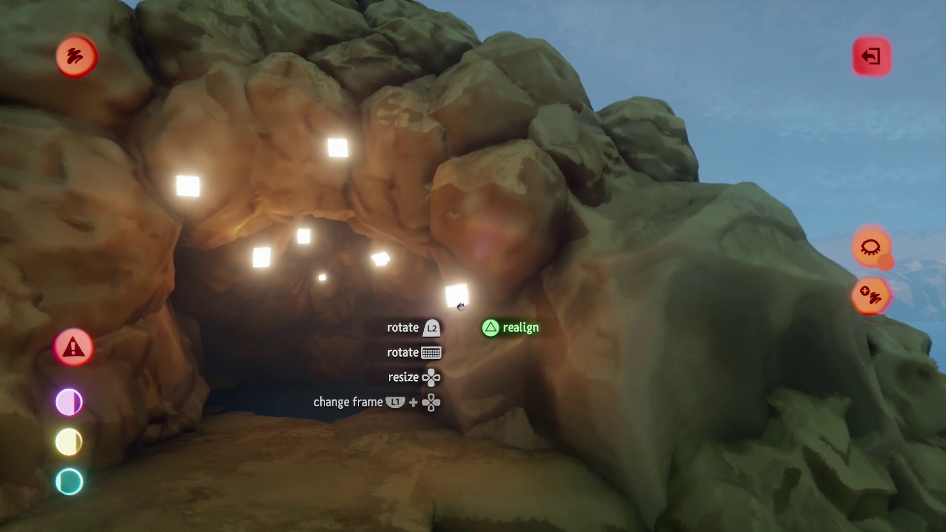
{"action": "mouse_move", "coordinate": [455, 294]}
{"action": "left_mouse_down"}
{"action": "mouse_move", "coordinate": [428, 345]}
{"action": "mouse_move", "coordinate": [460, 294]}
{"action": "left_mouse_up"}
{"action": "scroll", "coordinate": [461, 294], "scroll_direction": "up", "scroll_amount": 5}
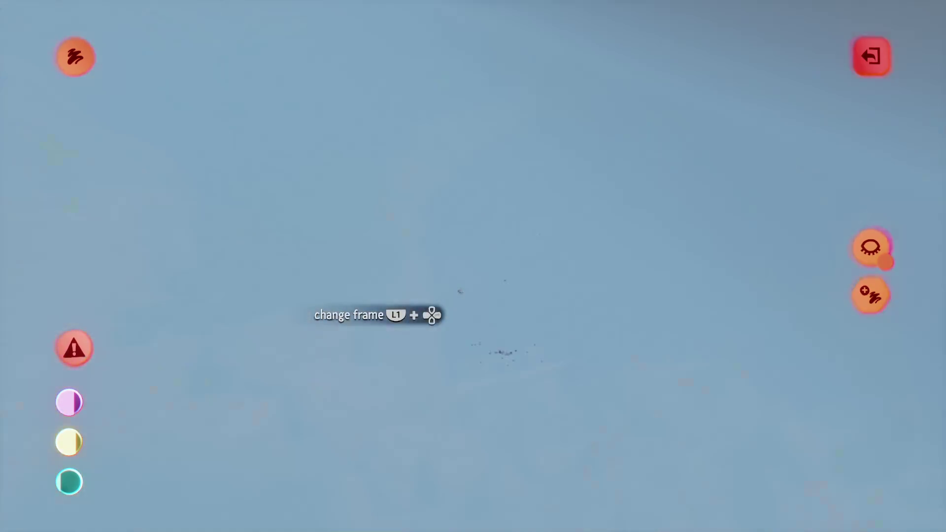
{"action": "scroll", "coordinate": [463, 284], "scroll_direction": "up", "scroll_amount": 5}
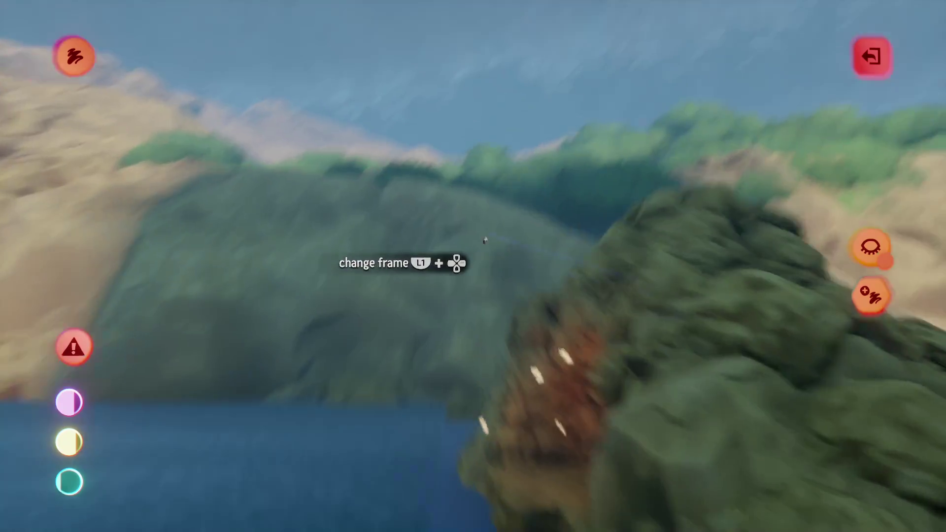
{"action": "left_click_drag", "start_coordinate": [485, 240], "coordinate": [508, 266]}
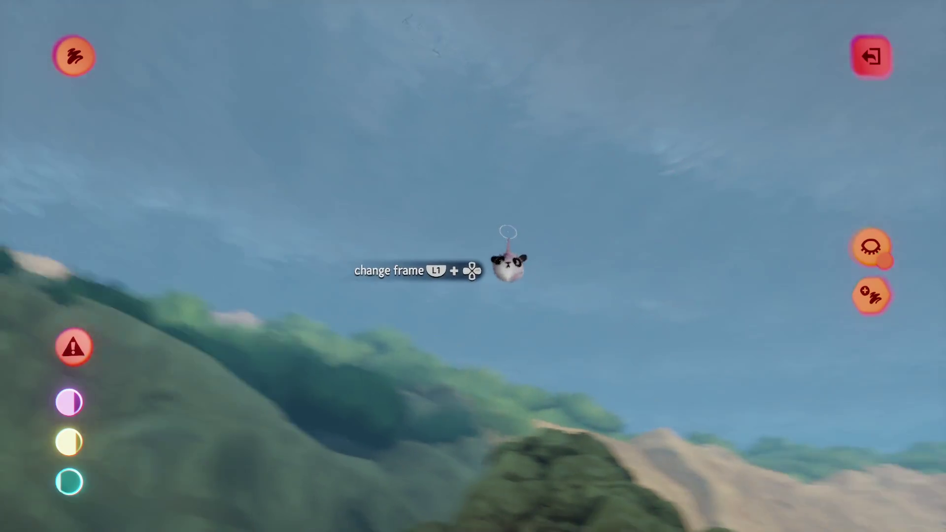